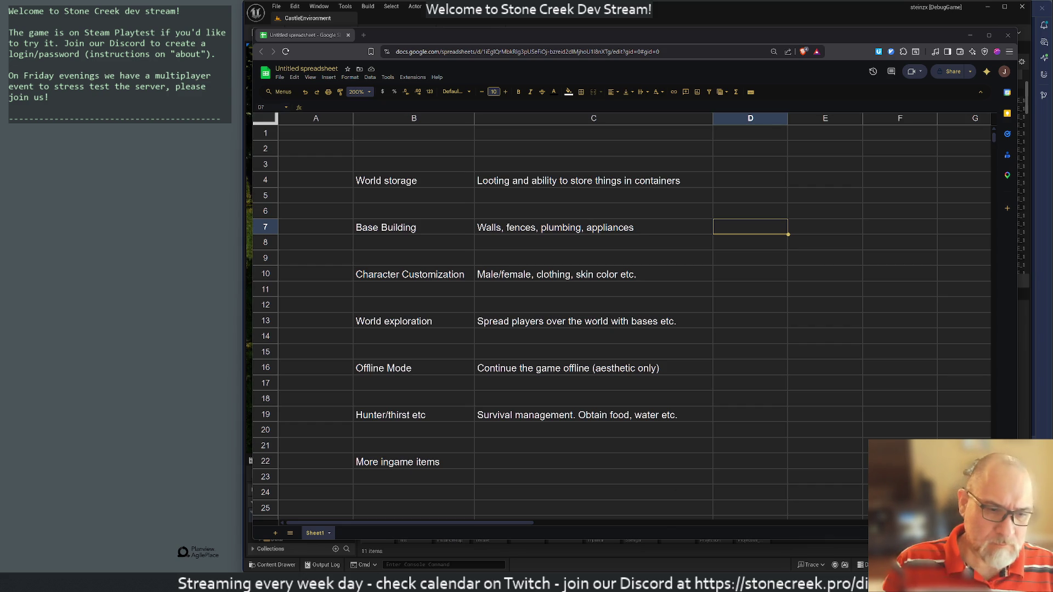
# Step: Switch from the Google Sheets feature list to the Unreal Editor running the game
pyautogui.moveTo(635, 583)
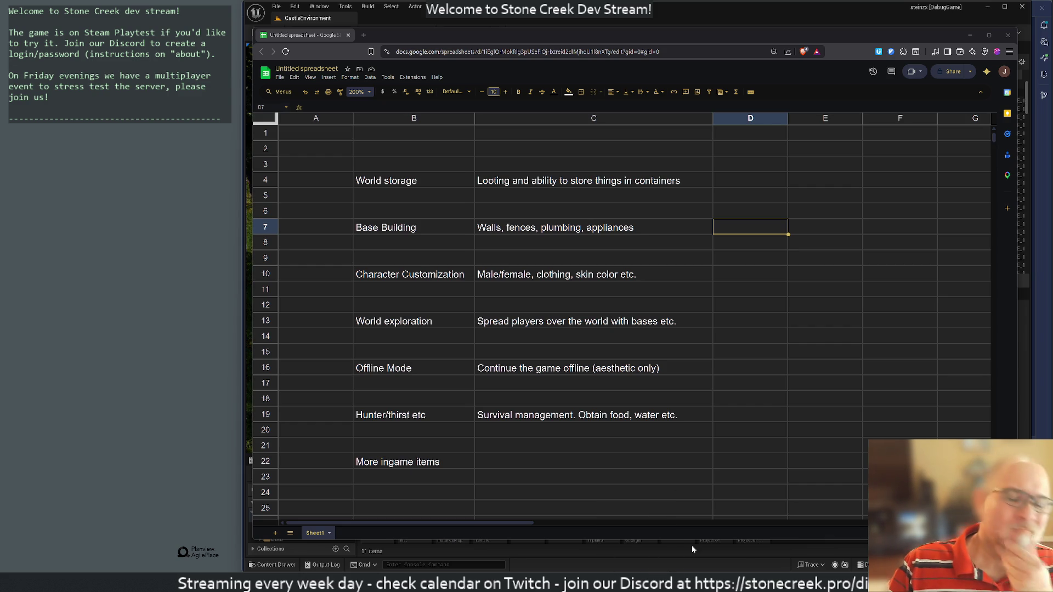
pyautogui.click(623, 557)
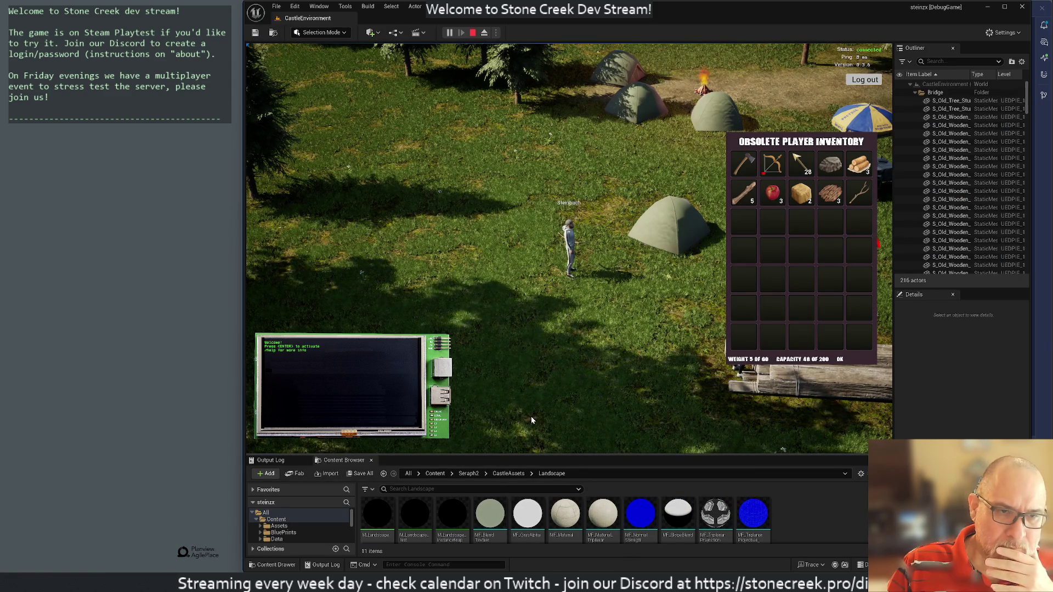
# Step: Stop the Play-In-Editor session and bring up Rider with the steinzx solution
pyautogui.click(473, 33)
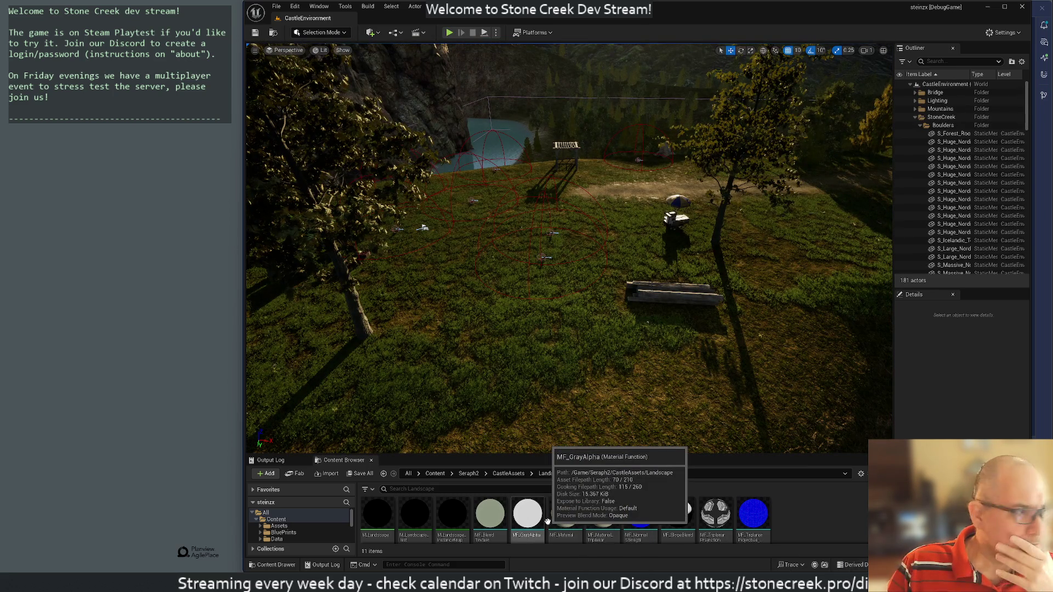
pyautogui.click(599, 570)
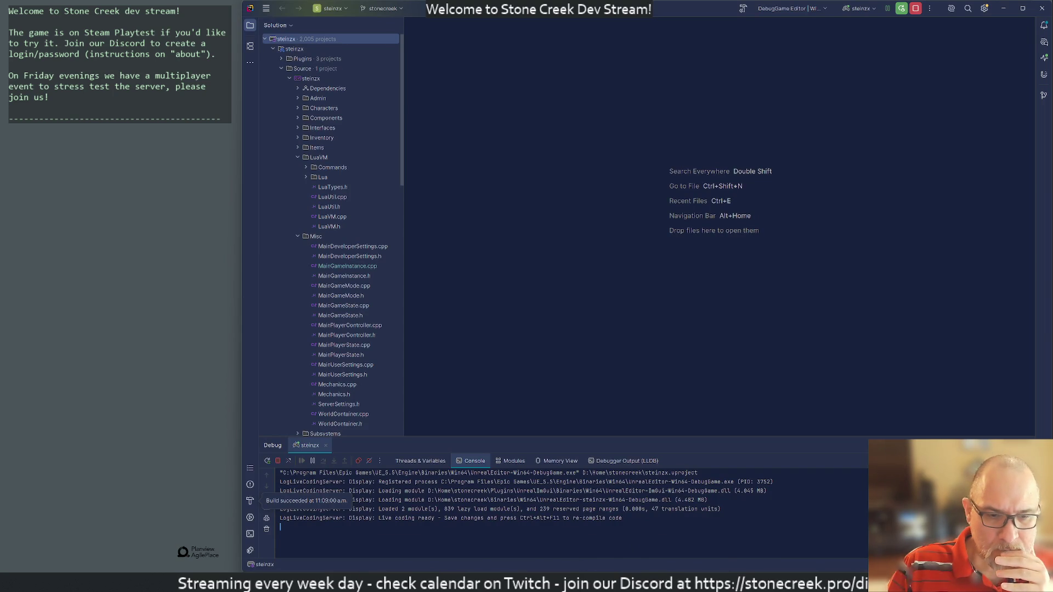
pyautogui.moveTo(563, 583)
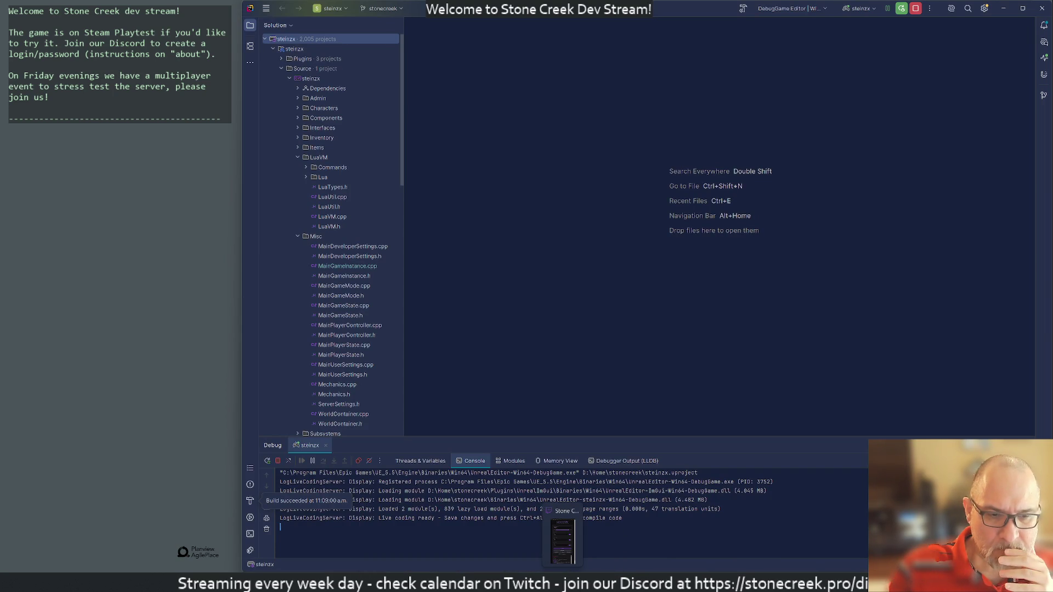
pyautogui.moveTo(598, 582)
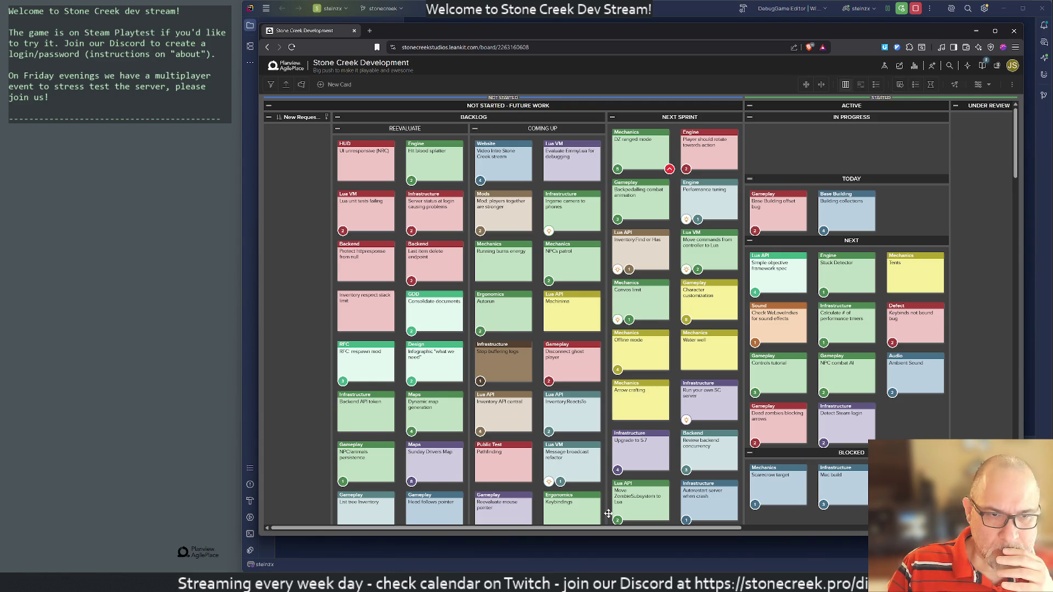
pyautogui.click(608, 516)
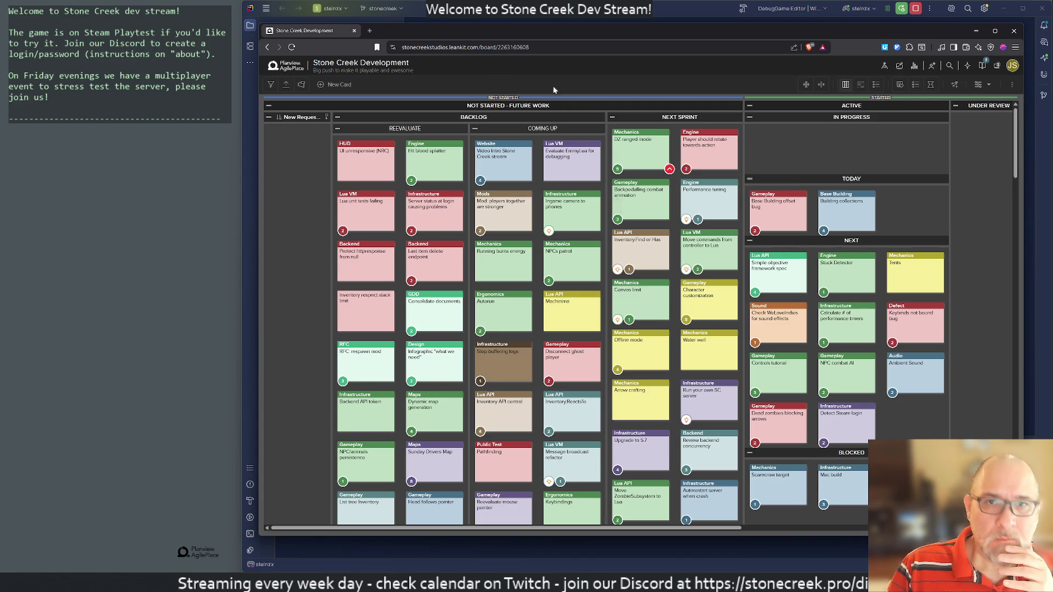
pyautogui.click(354, 31)
pyautogui.moveTo(543, 583)
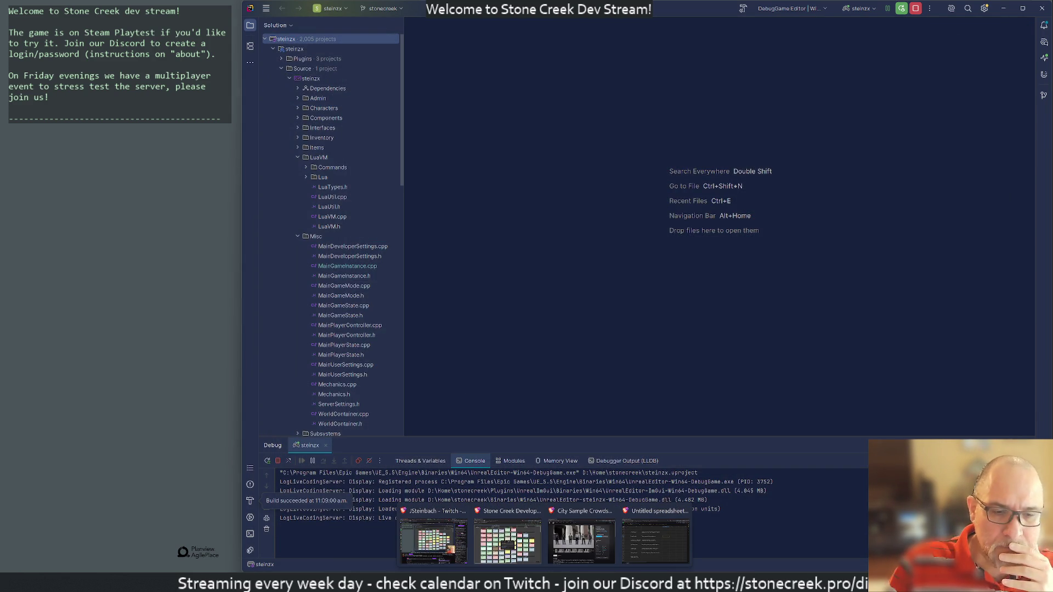
# Step: Return to the Stone Creek Development board and close the Create a Card form without saving
pyautogui.click(507, 543)
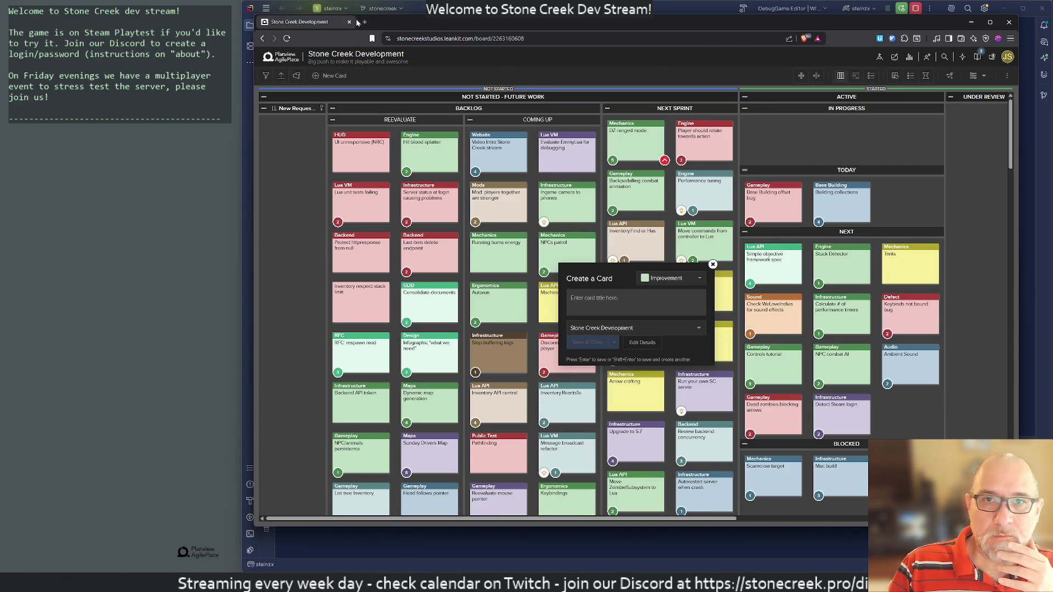
pyautogui.moveTo(534, 562)
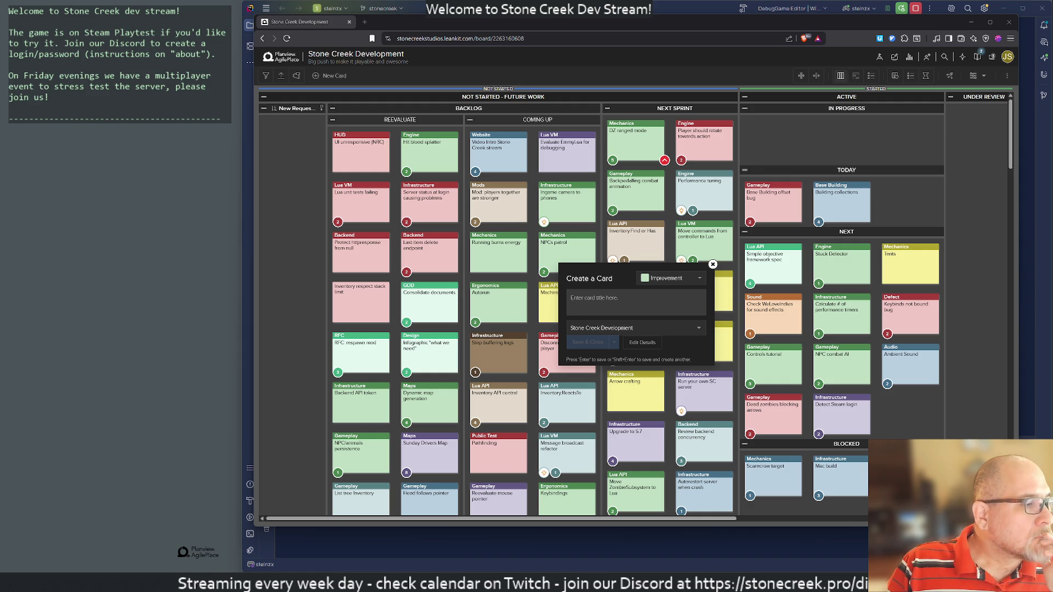
pyautogui.click(712, 265)
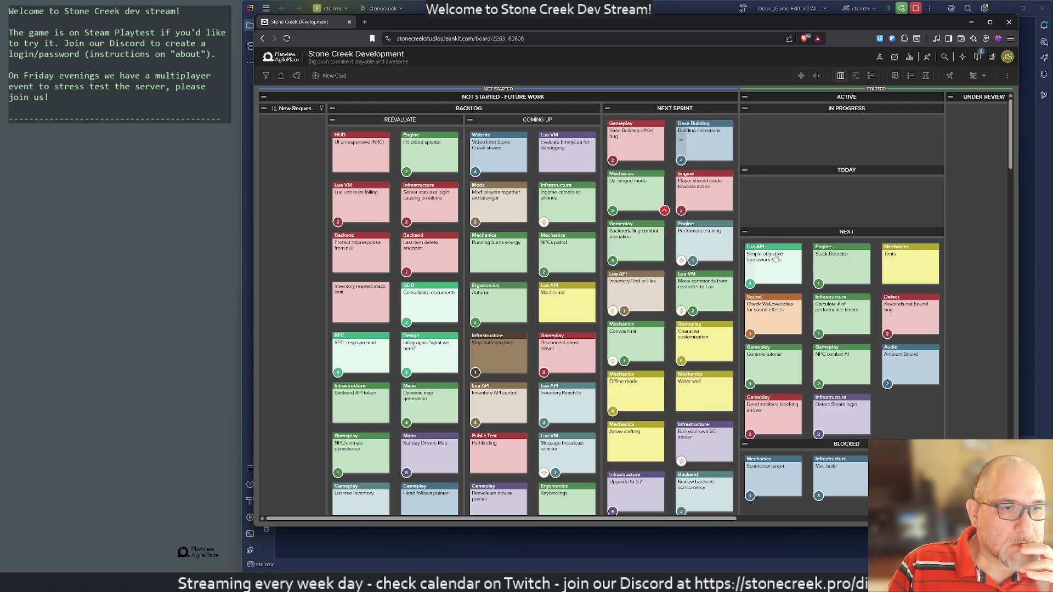
# Step: Move the Simple objective framework spec, Tents and Sound cards into Next Sprint
pyautogui.moveTo(776, 269)
pyautogui.mouseDown()
pyautogui.moveTo(685, 164)
pyautogui.moveTo(701, 140)
pyautogui.mouseUp()
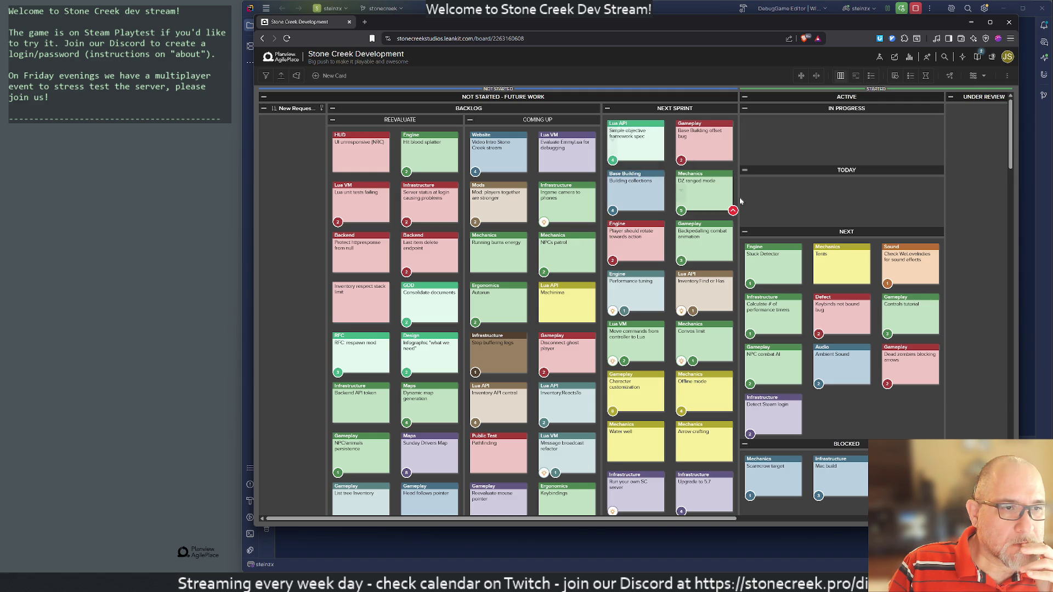
pyautogui.moveTo(899, 258); pyautogui.dragTo(638, 137)
pyautogui.moveTo(842, 263)
pyautogui.mouseDown()
pyautogui.moveTo(636, 138)
pyautogui.moveTo(841, 239)
pyautogui.moveTo(636, 137)
pyautogui.mouseUp()
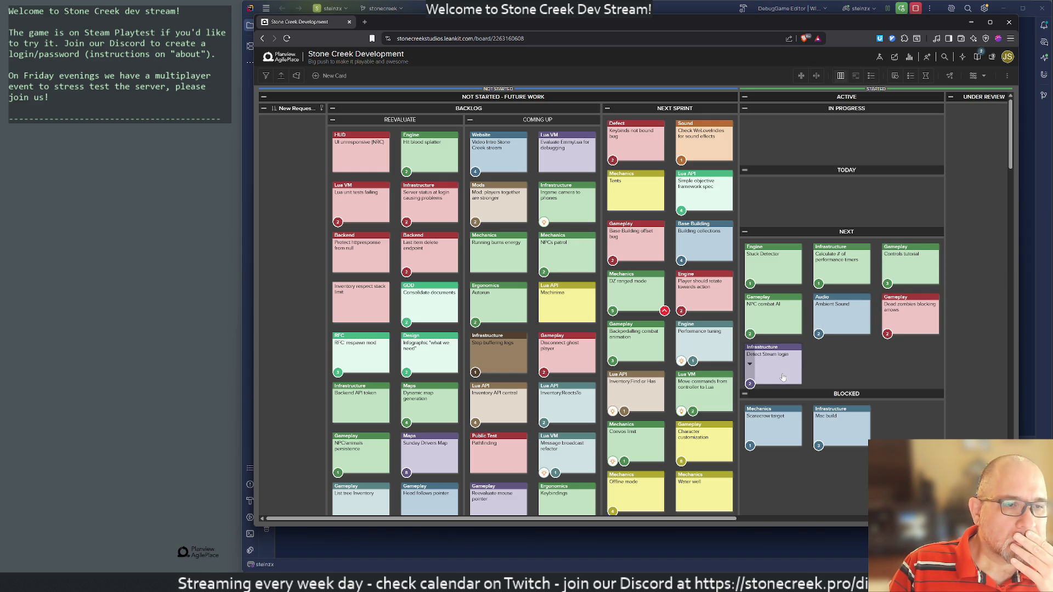
# Step: Move Detect Steam login, NPC combat AI, Scarecrow target and Mac build cards into Next Sprint
pyautogui.moveTo(783, 377); pyautogui.dragTo(721, 351)
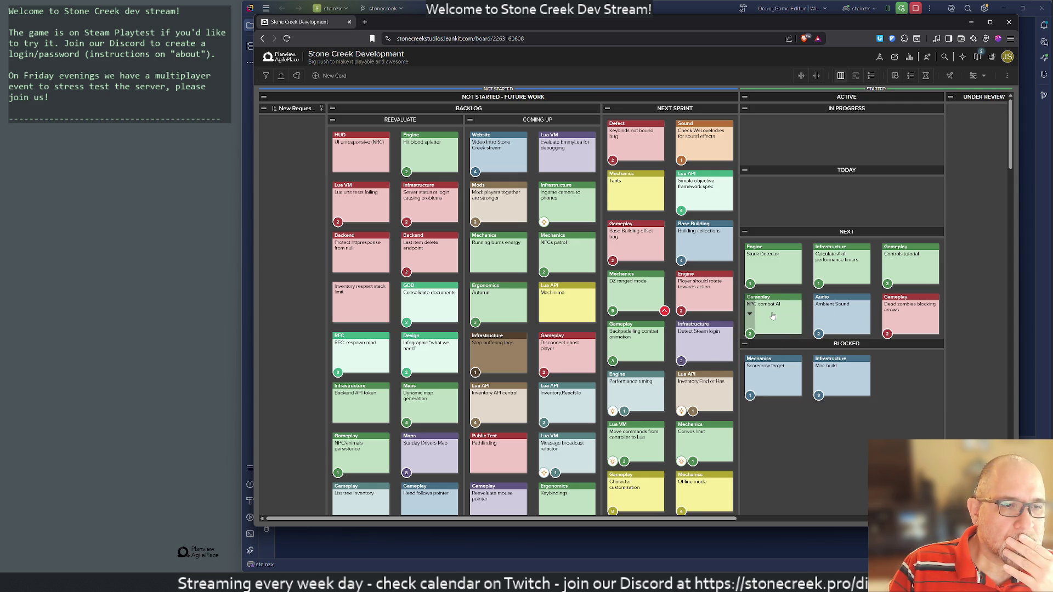
pyautogui.moveTo(772, 316); pyautogui.dragTo(633, 335)
pyautogui.click(633, 335)
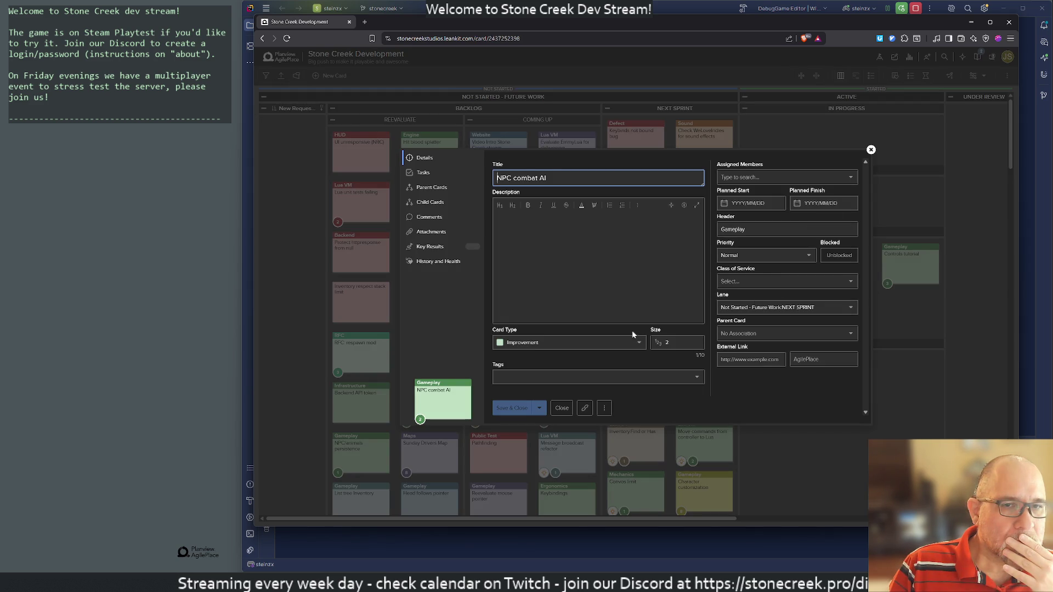
pyautogui.click(871, 150)
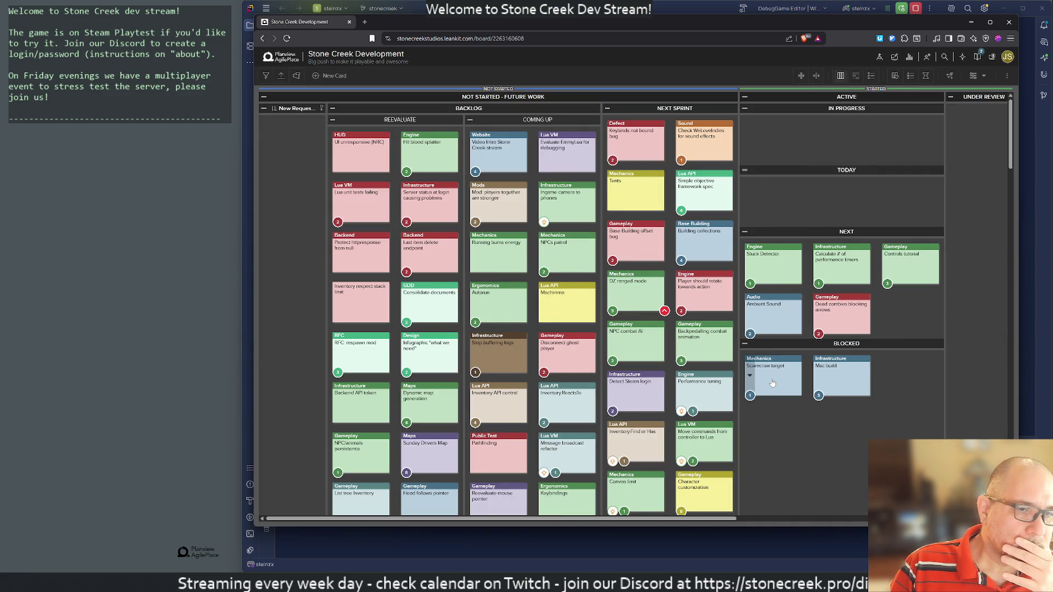
pyautogui.moveTo(773, 384); pyautogui.dragTo(636, 439)
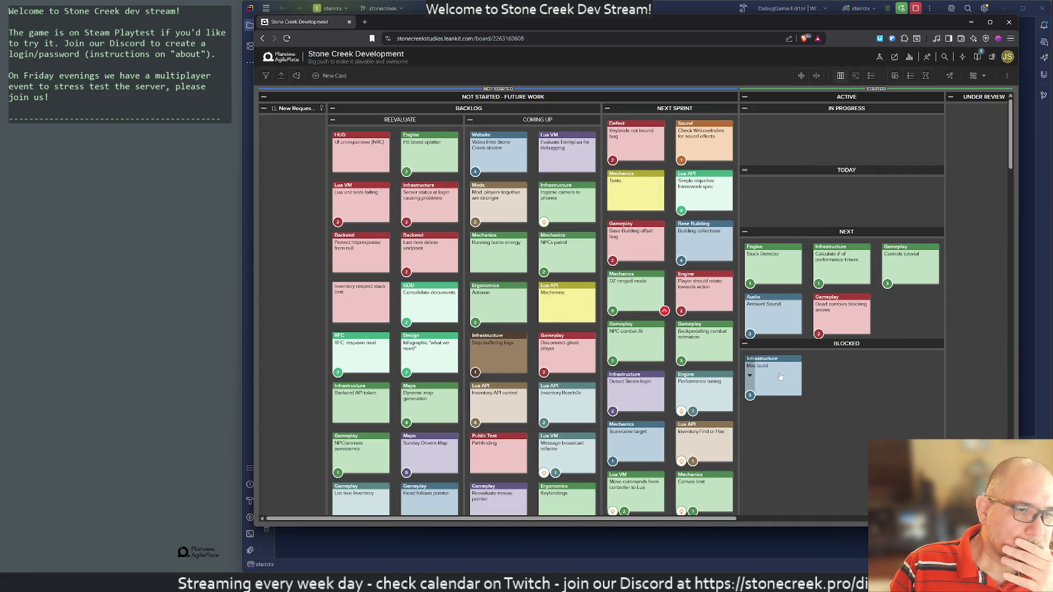
pyautogui.moveTo(790, 383)
pyautogui.mouseDown()
pyautogui.moveTo(737, 329)
pyautogui.moveTo(727, 336)
pyautogui.moveTo(752, 317)
pyautogui.moveTo(705, 439)
pyautogui.mouseUp()
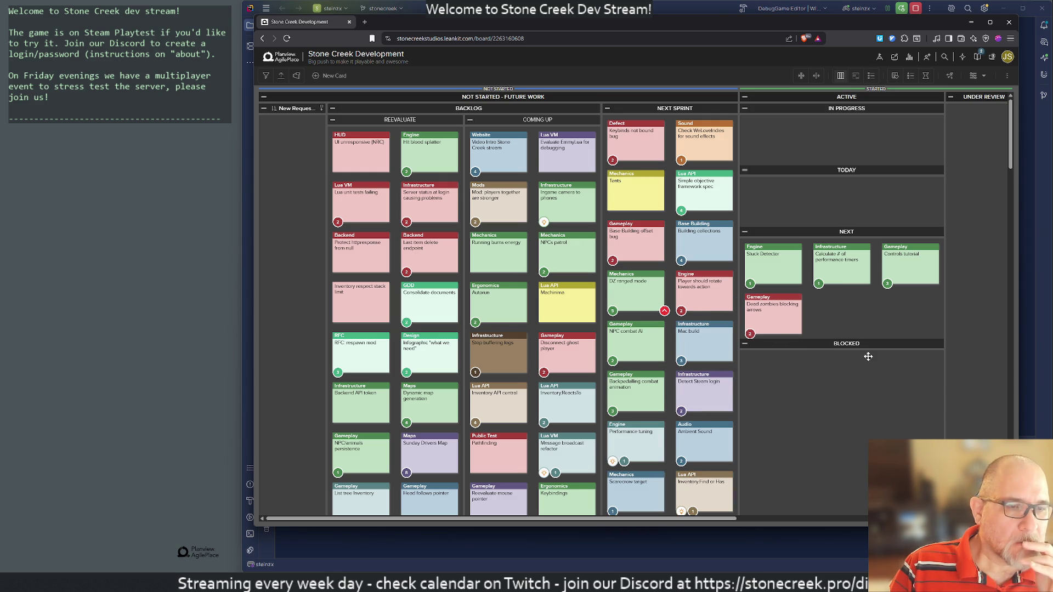
pyautogui.moveTo(773, 315); pyautogui.dragTo(707, 389)
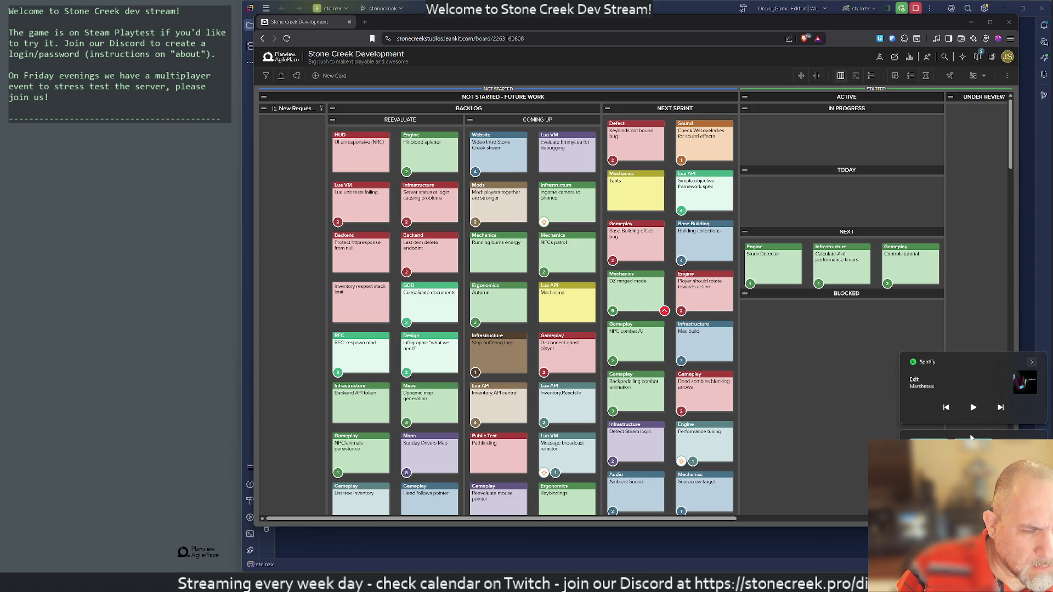
pyautogui.click(973, 407)
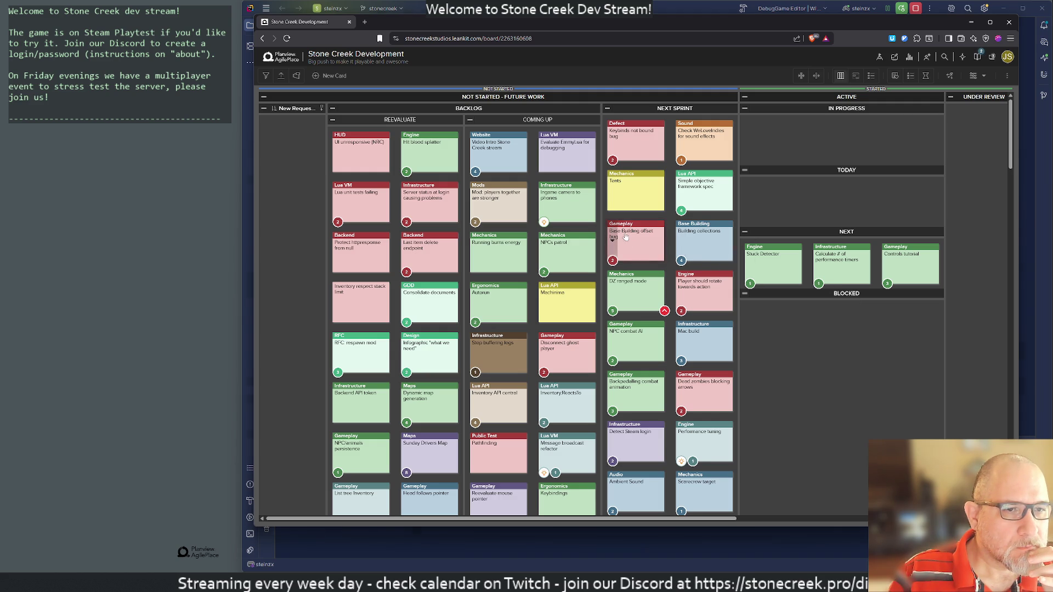
# Step: Reorder Building collections next to Base Building offset bug in Next Sprint, then switch to Unreal
pyautogui.moveTo(618, 228)
pyautogui.mouseDown()
pyautogui.moveTo(761, 220)
pyautogui.moveTo(768, 241)
pyautogui.mouseUp()
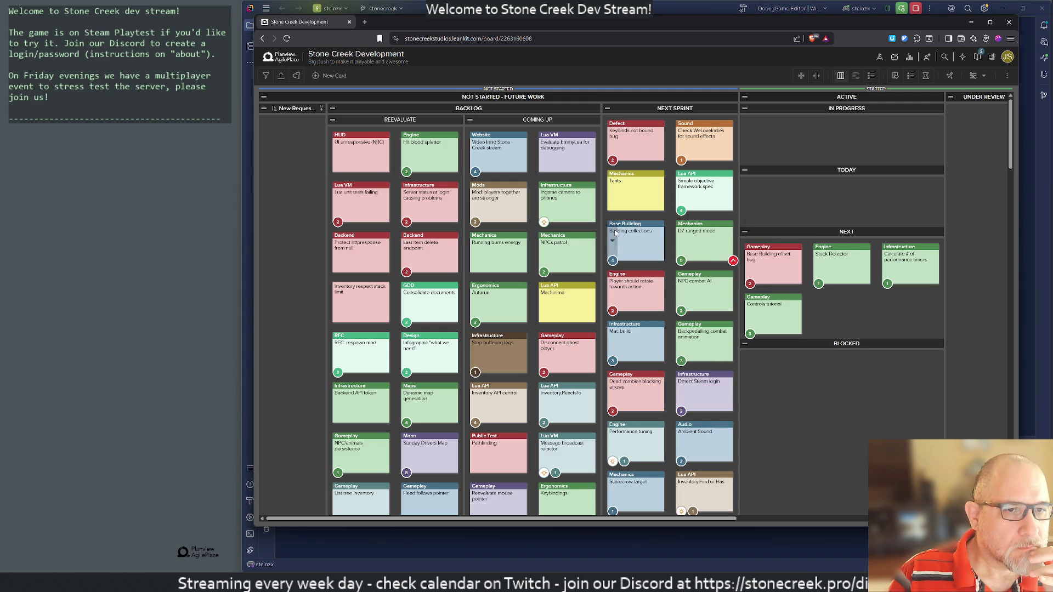
pyautogui.moveTo(627, 230); pyautogui.dragTo(768, 258)
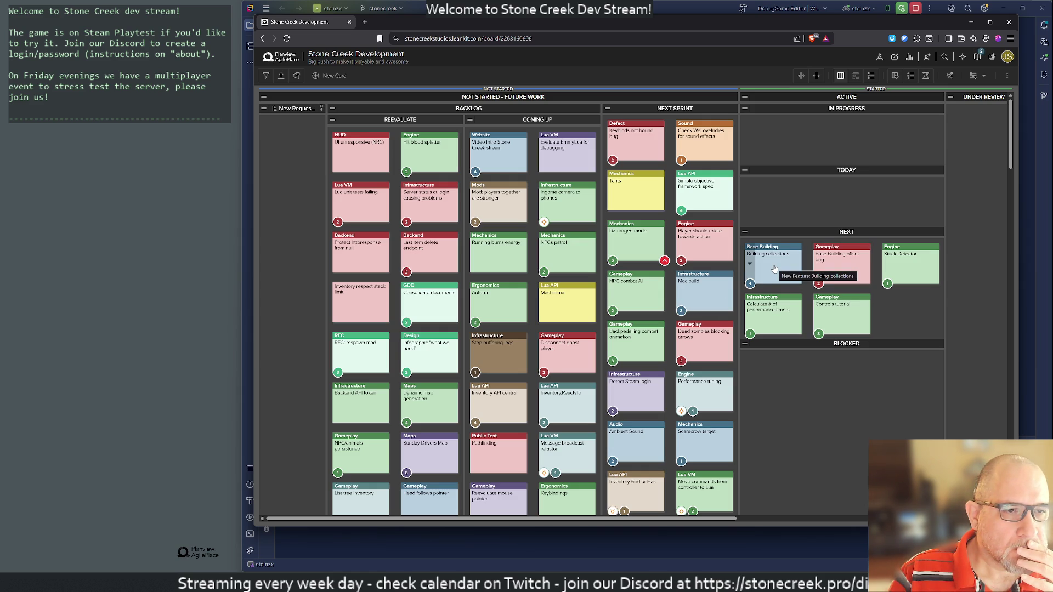
pyautogui.moveTo(774, 269)
pyautogui.mouseDown()
pyautogui.moveTo(679, 249)
pyautogui.moveTo(695, 250)
pyautogui.mouseUp()
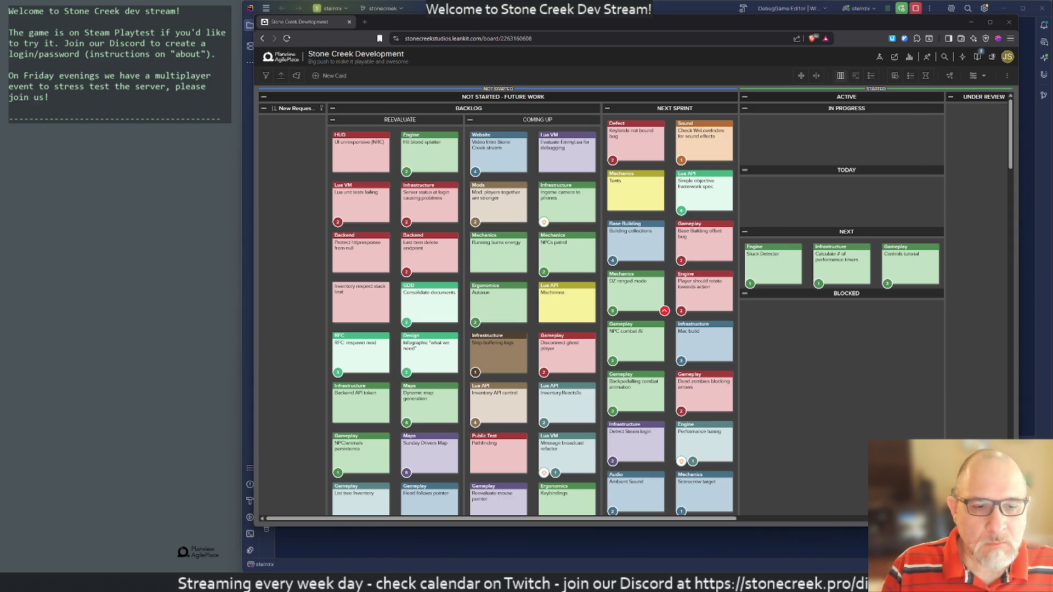
pyautogui.hotkey('alt', 'Tab')
pyautogui.moveTo(592, 314)
pyautogui.mouseDown()
pyautogui.moveTo(562, 296)
pyautogui.moveTo(569, 388)
pyautogui.mouseUp()
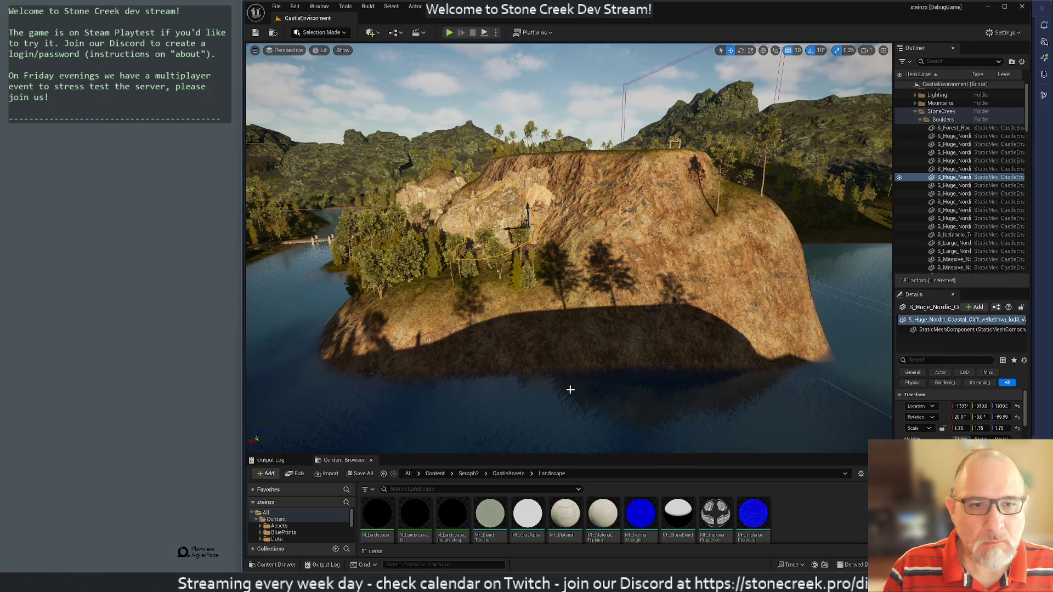
# Step: Select SM_WaterPlane in the lake and fly the camera forward over the river
pyautogui.click(570, 389)
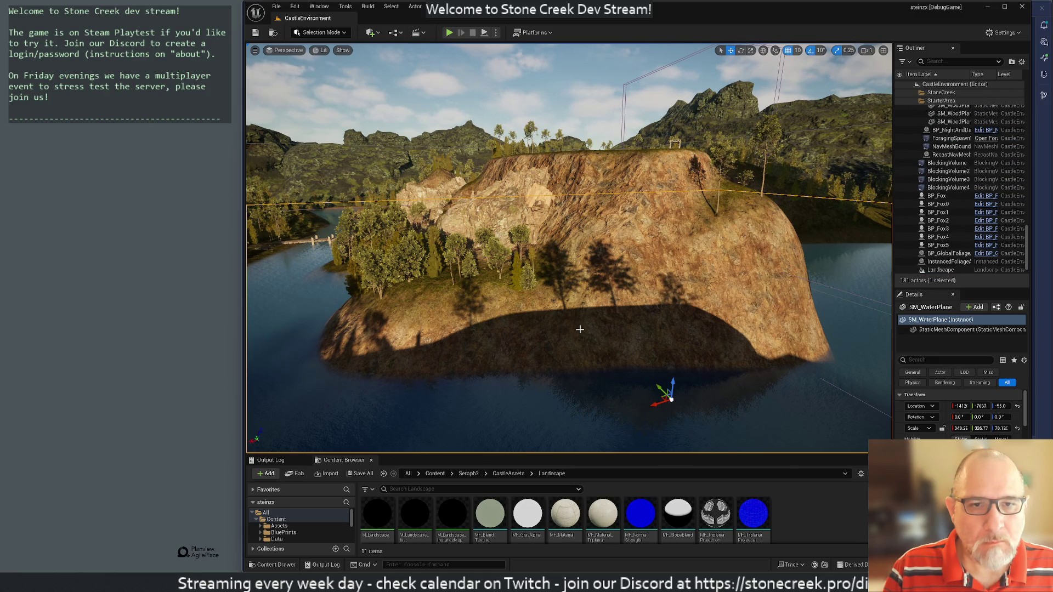
pyautogui.moveTo(571, 322)
pyautogui.mouseDown()
pyautogui.moveTo(570, 296)
pyautogui.moveTo(618, 243)
pyautogui.moveTo(595, 257)
pyautogui.moveTo(593, 312)
pyautogui.mouseUp()
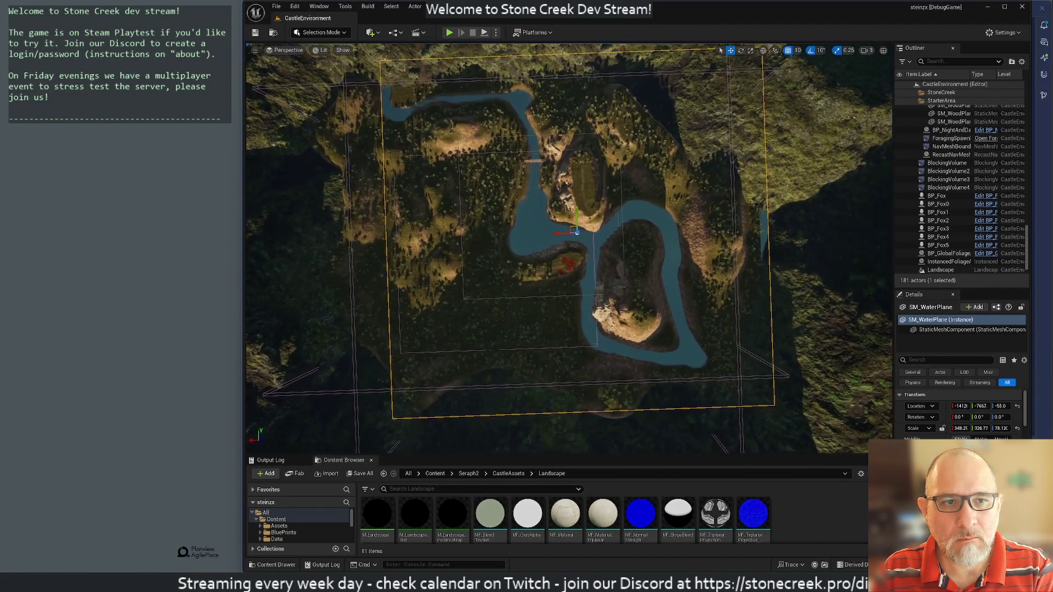
# Step: Select the Landscape terrain instead of the water plane and centre the river valley in view
pyautogui.scroll(4, 569, 248)
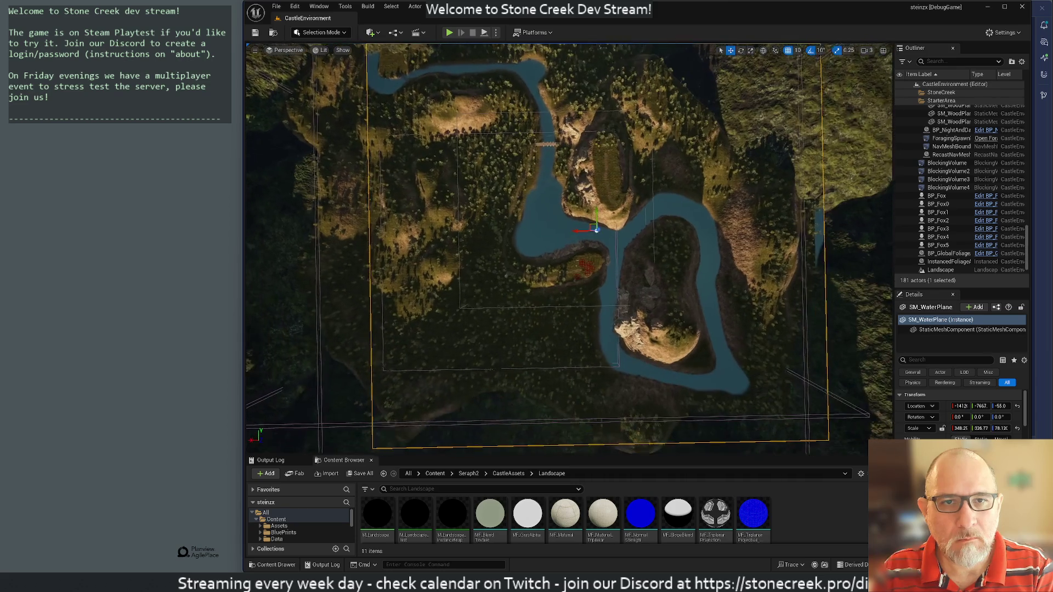
pyautogui.scroll(-3, 554, 298)
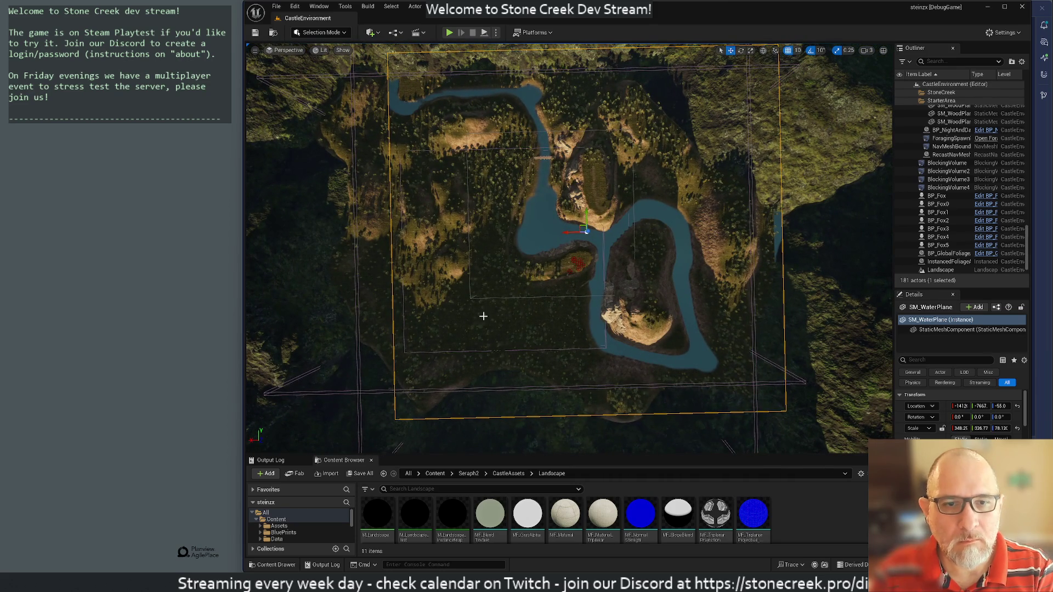
pyautogui.click(477, 322)
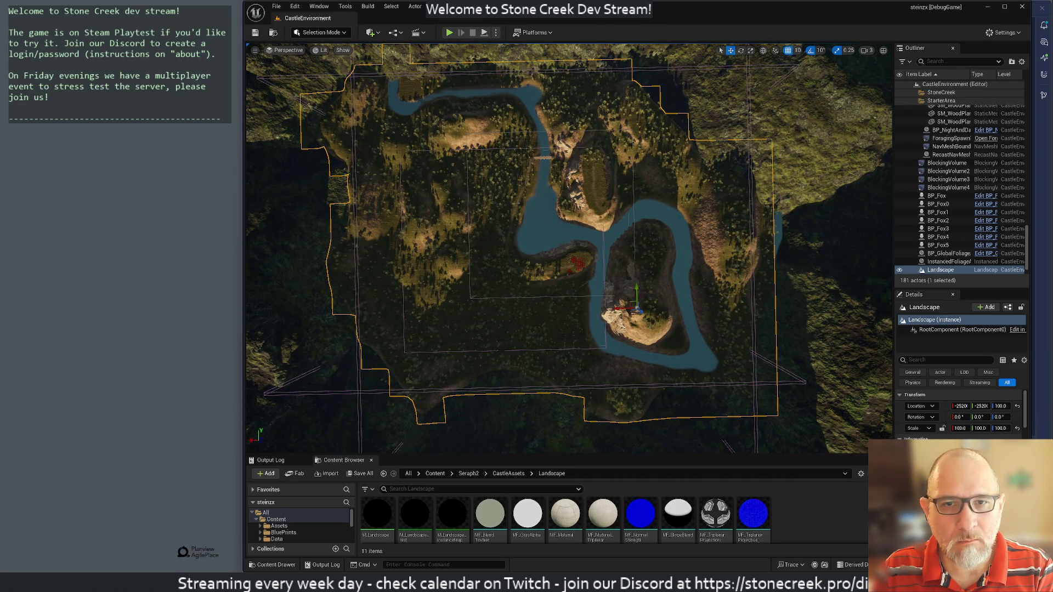
pyautogui.scroll(2, 296, 282)
pyautogui.moveTo(296, 278); pyautogui.dragTo(296, 299)
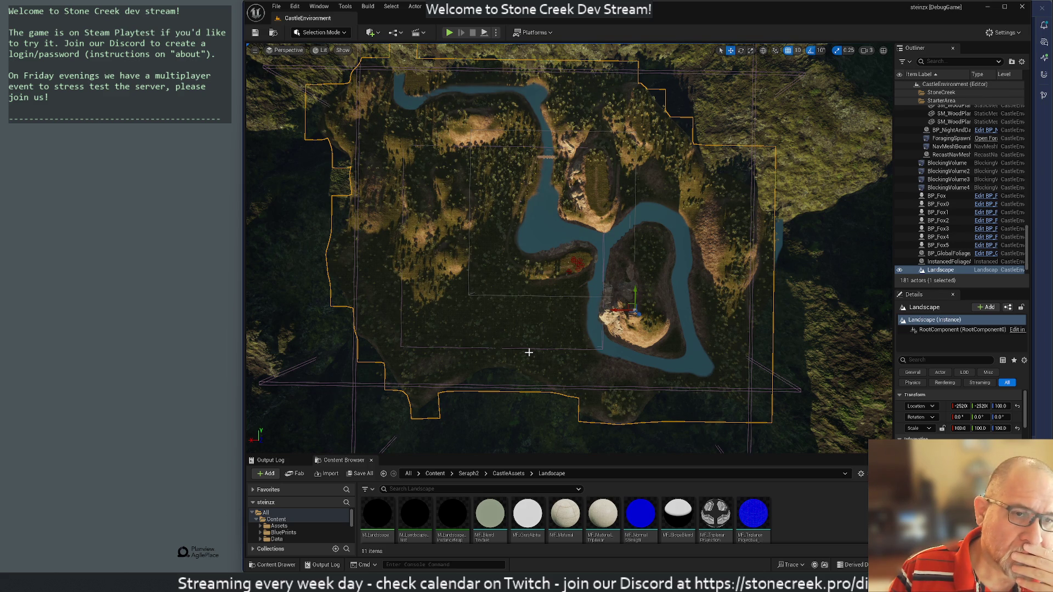
pyautogui.moveTo(504, 348); pyautogui.dragTo(491, 345)
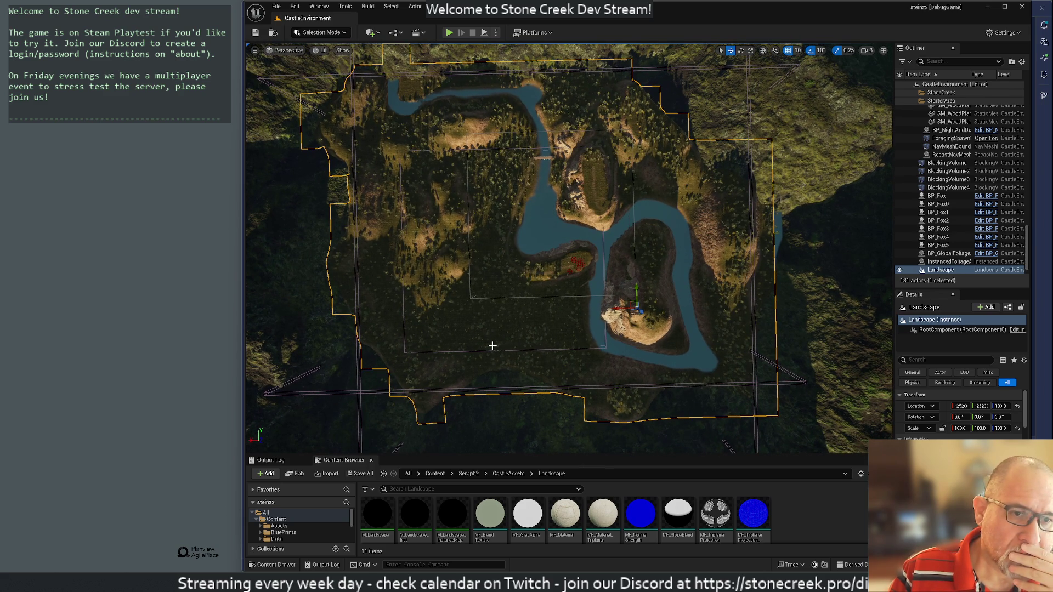
pyautogui.scroll(3, 493, 346)
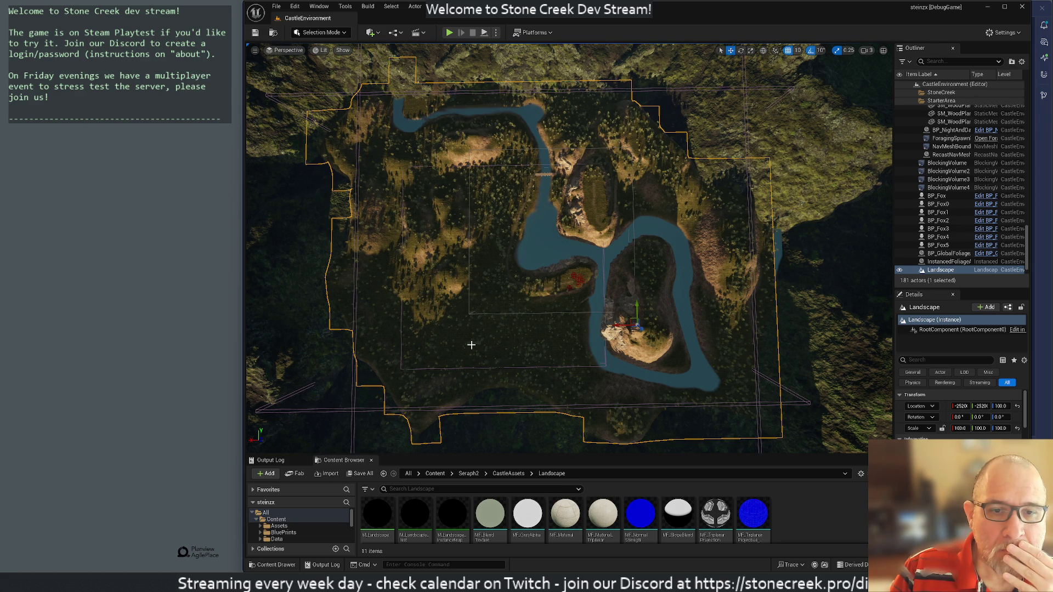
pyautogui.click(400, 340)
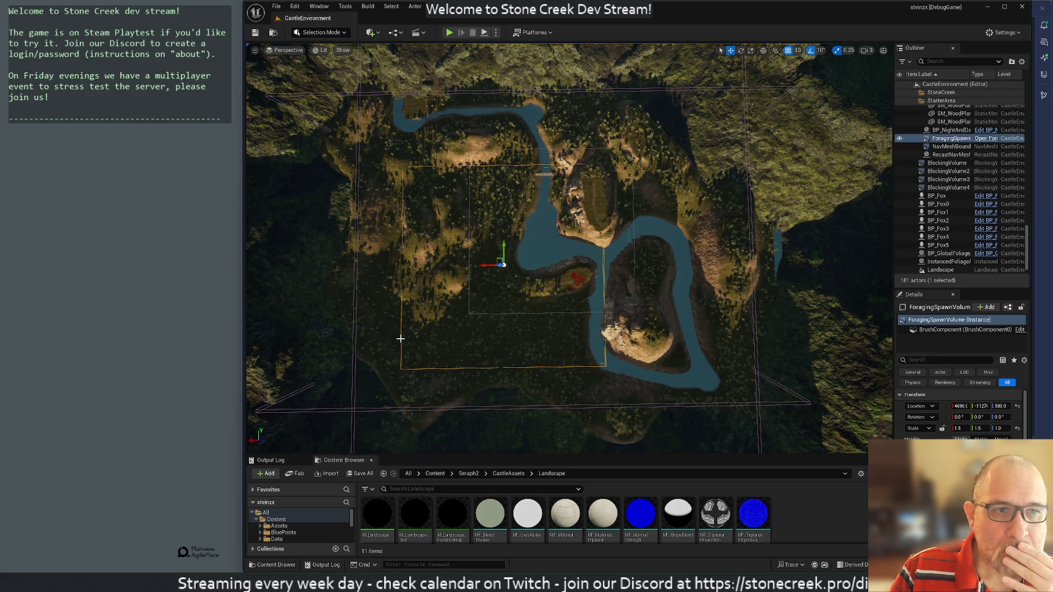
pyautogui.click(593, 313)
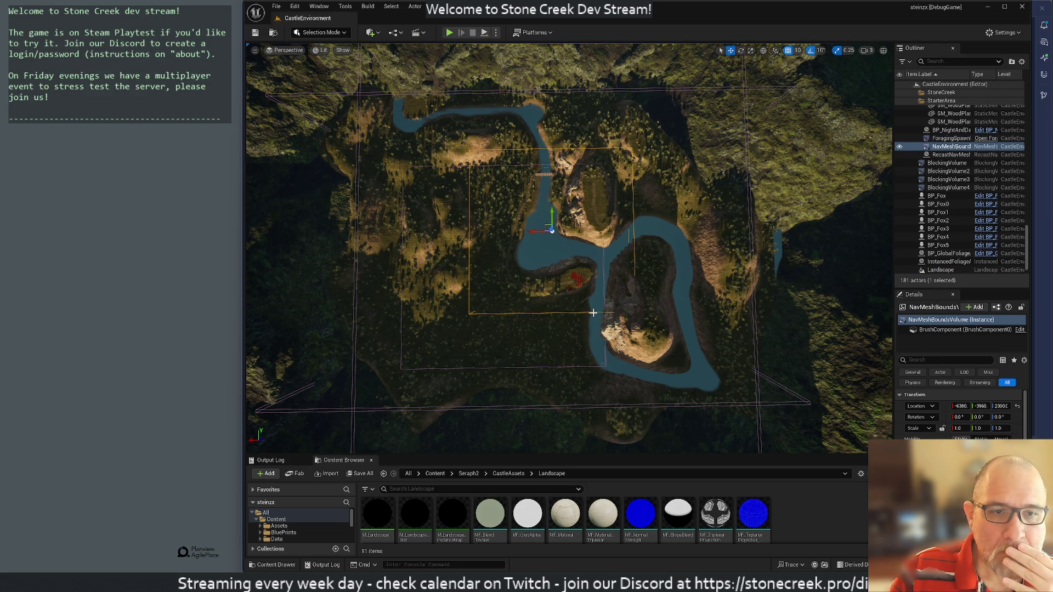
pyautogui.click(487, 342)
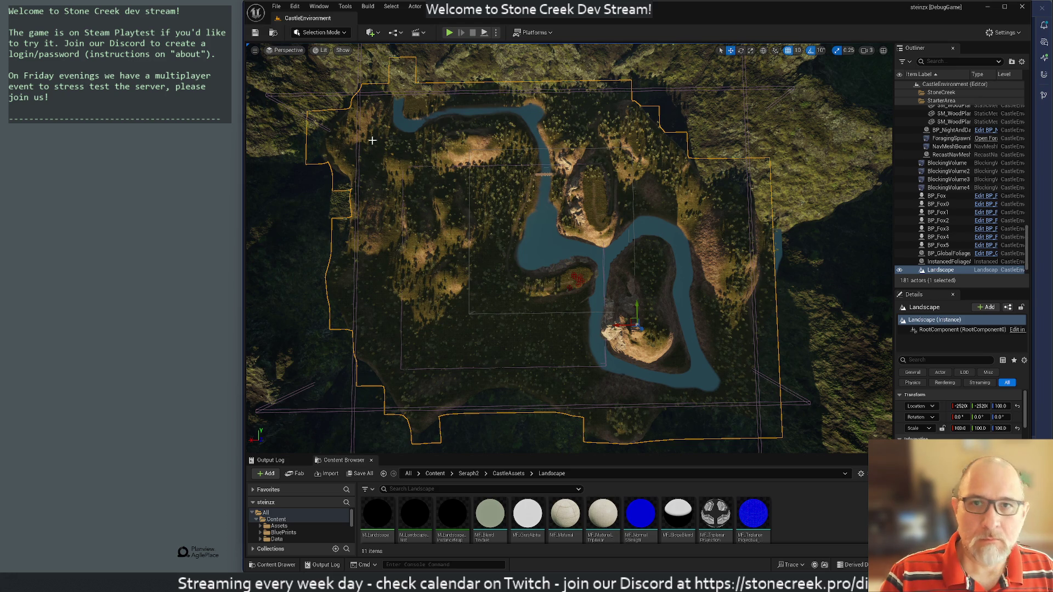
# Step: Store the overhead view of the CastleEnvironment river landscape as camera Bookmark 1
pyautogui.moveTo(490, 309)
pyautogui.mouseDown()
pyautogui.moveTo(490, 230)
pyautogui.moveTo(490, 335)
pyautogui.mouseUp()
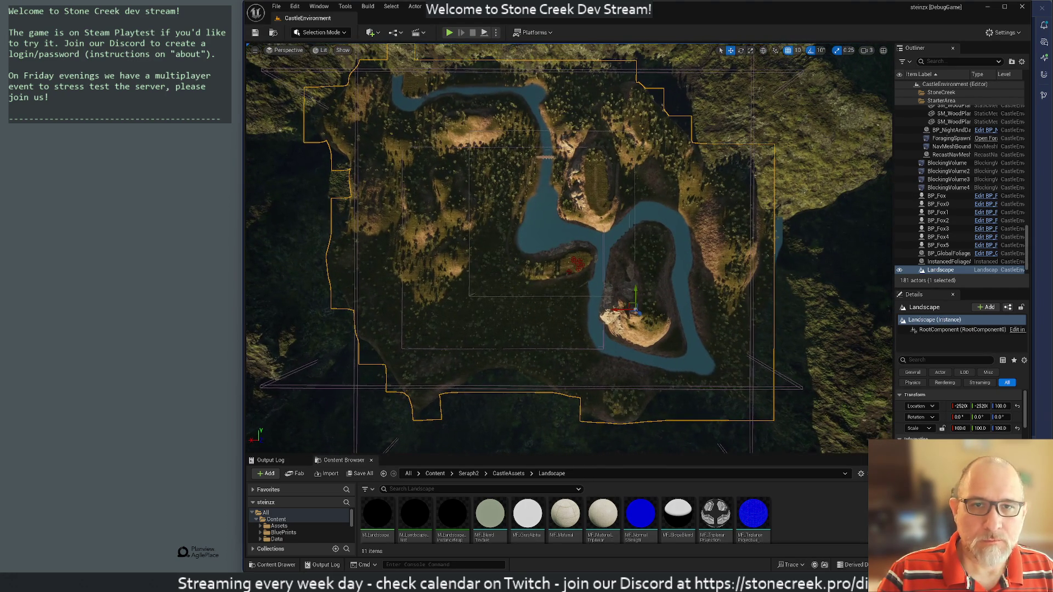
pyautogui.click(255, 51)
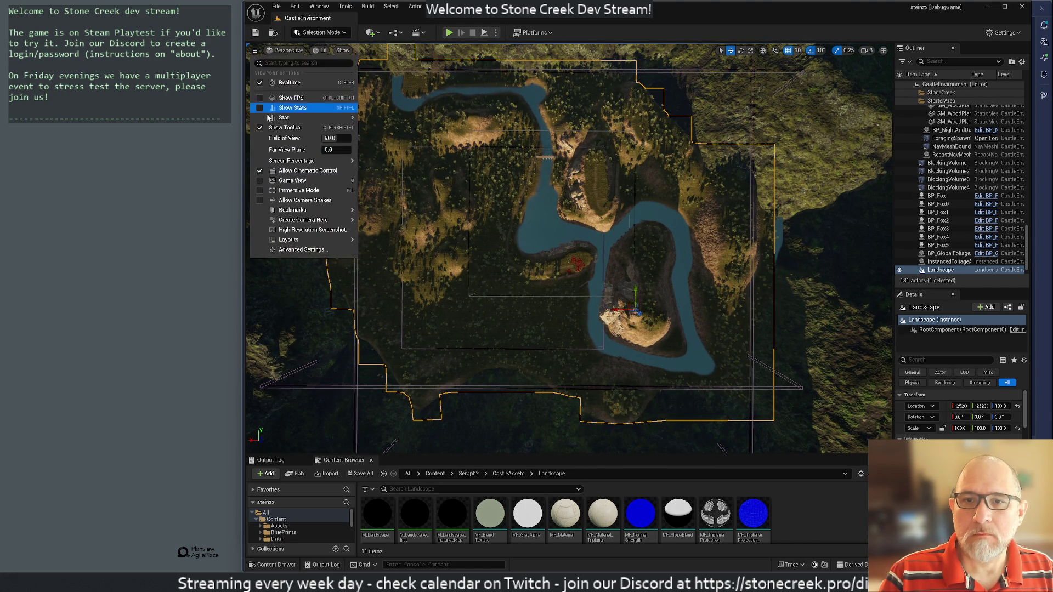
pyautogui.moveTo(329, 210)
pyautogui.moveTo(393, 222)
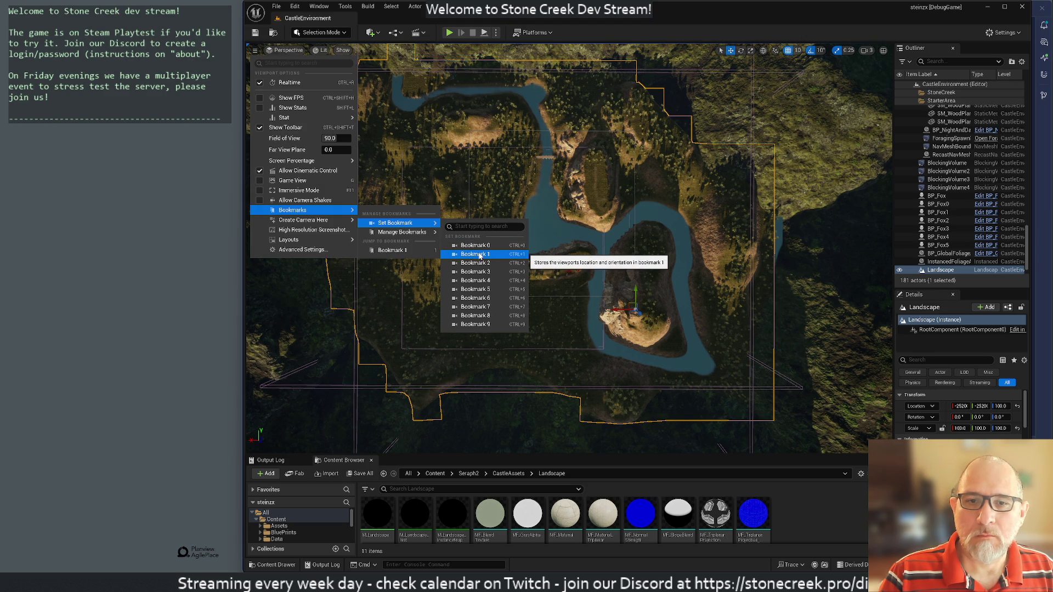
pyautogui.click(479, 254)
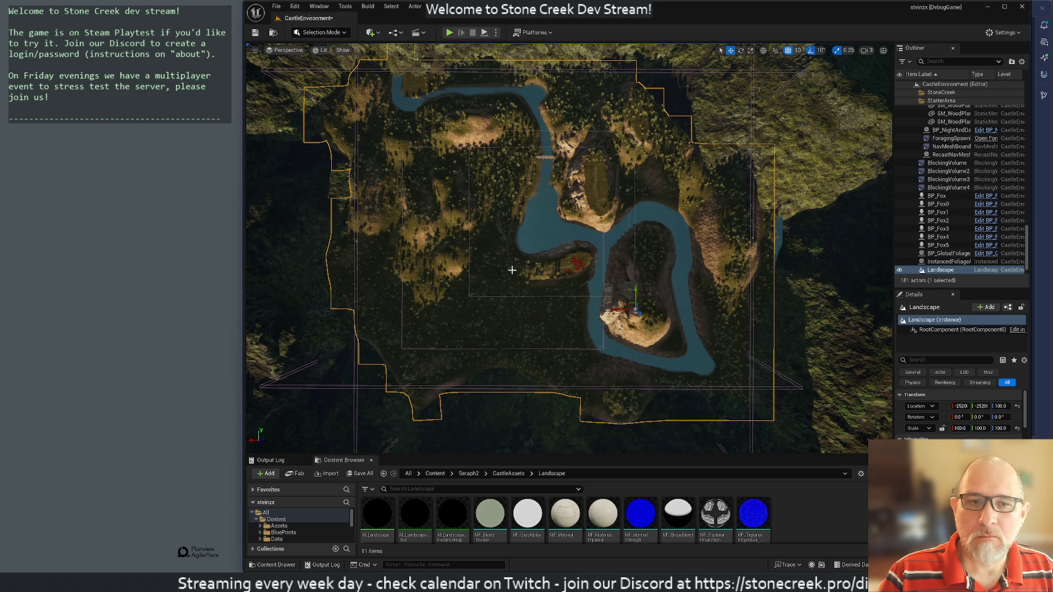
# Step: Orbit to an angled close-up over the grassy lakeside and store it as Bookmark 0
pyautogui.moveTo(570, 320)
pyautogui.mouseDown()
pyautogui.moveTo(593, 327)
pyautogui.moveTo(606, 206)
pyautogui.mouseUp()
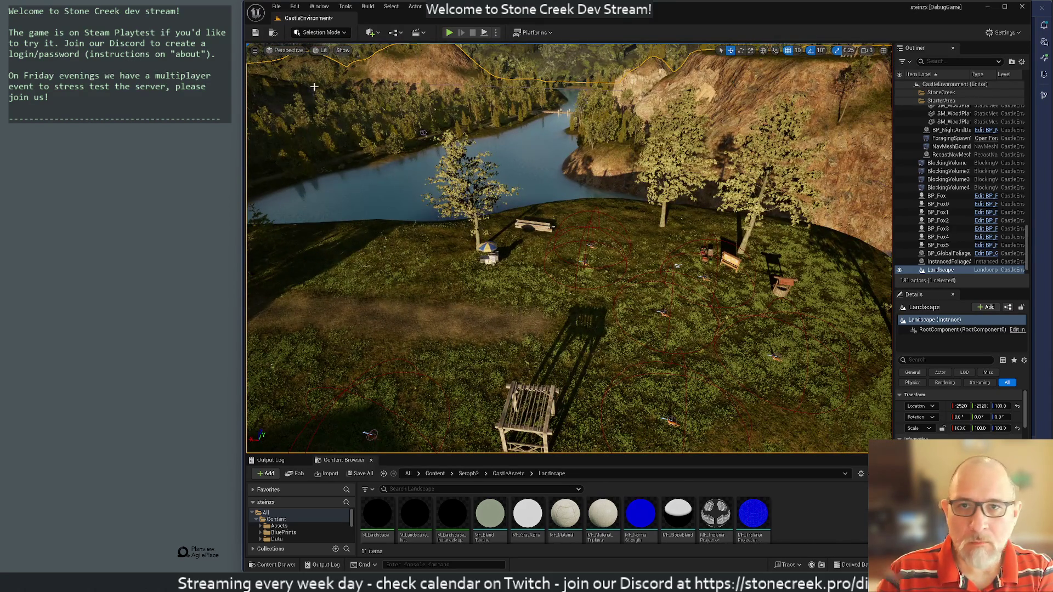
pyautogui.click(254, 49)
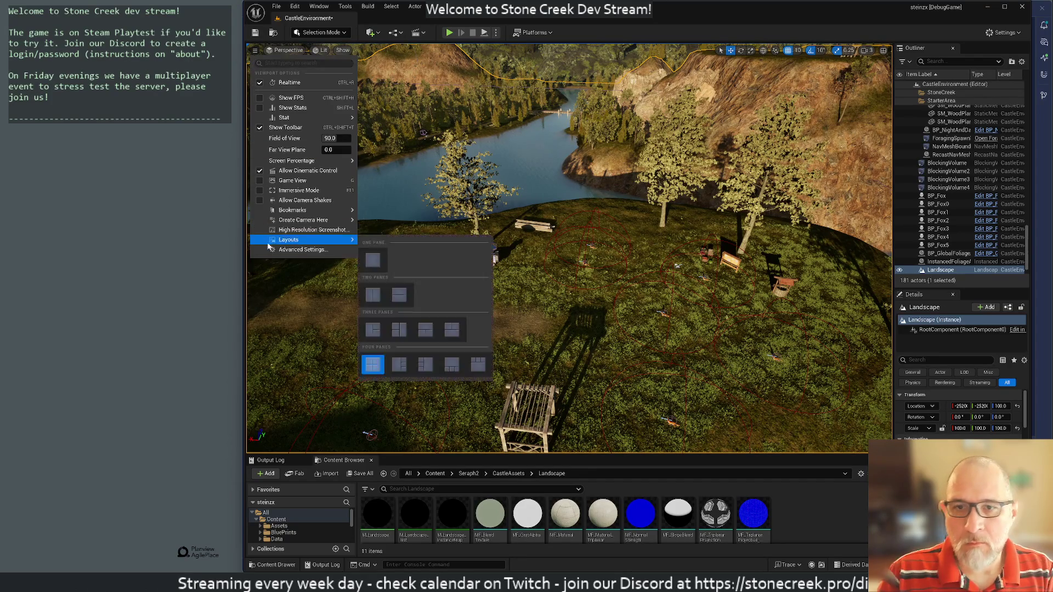
pyautogui.moveTo(290, 213)
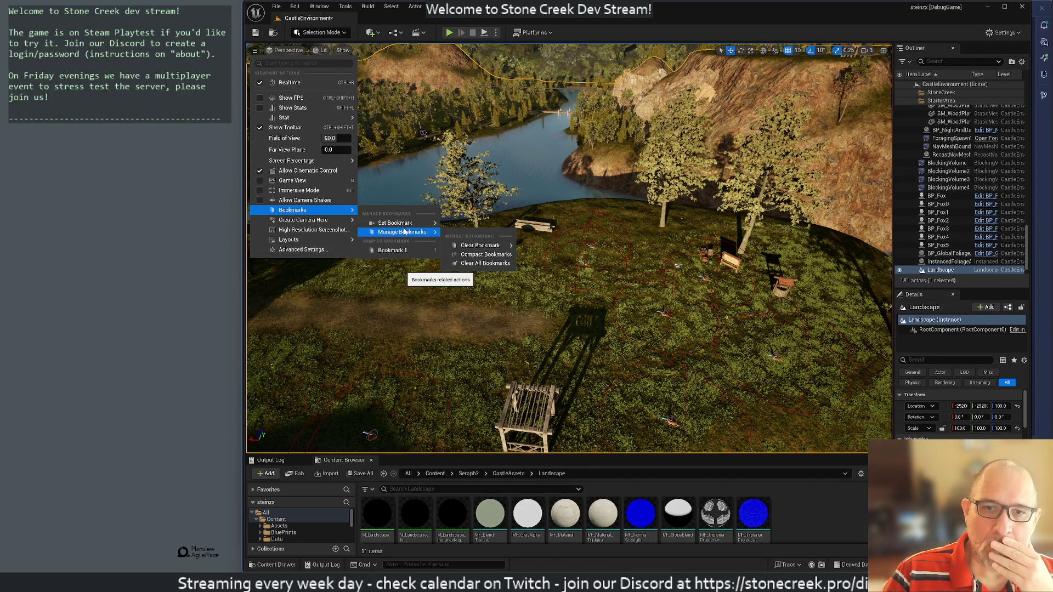
pyautogui.click(467, 245)
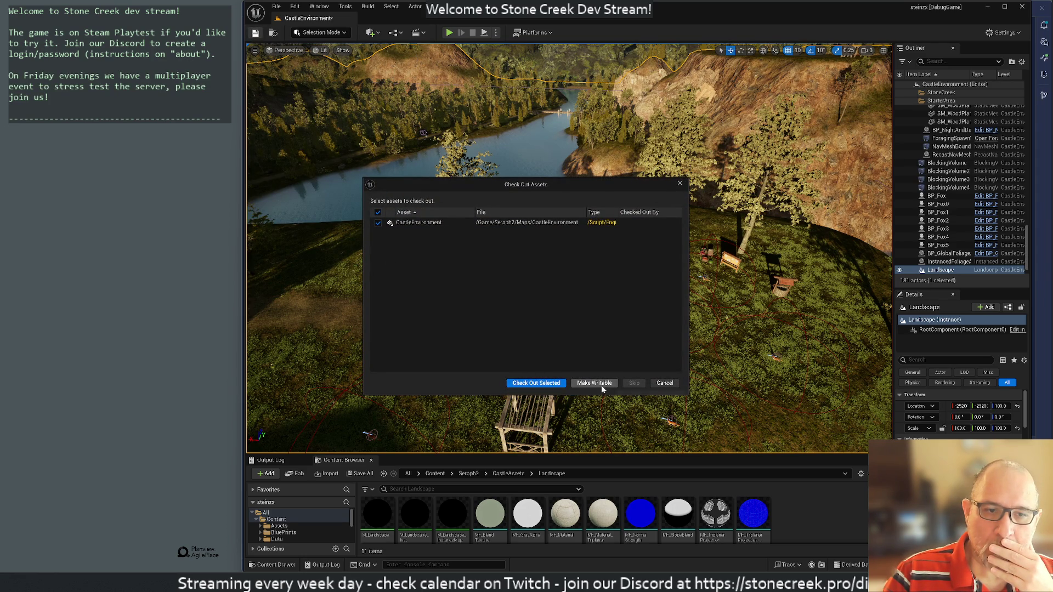
# Step: Save the writable CastleEnvironment map, then reopen the viewport options menu
pyautogui.click(541, 384)
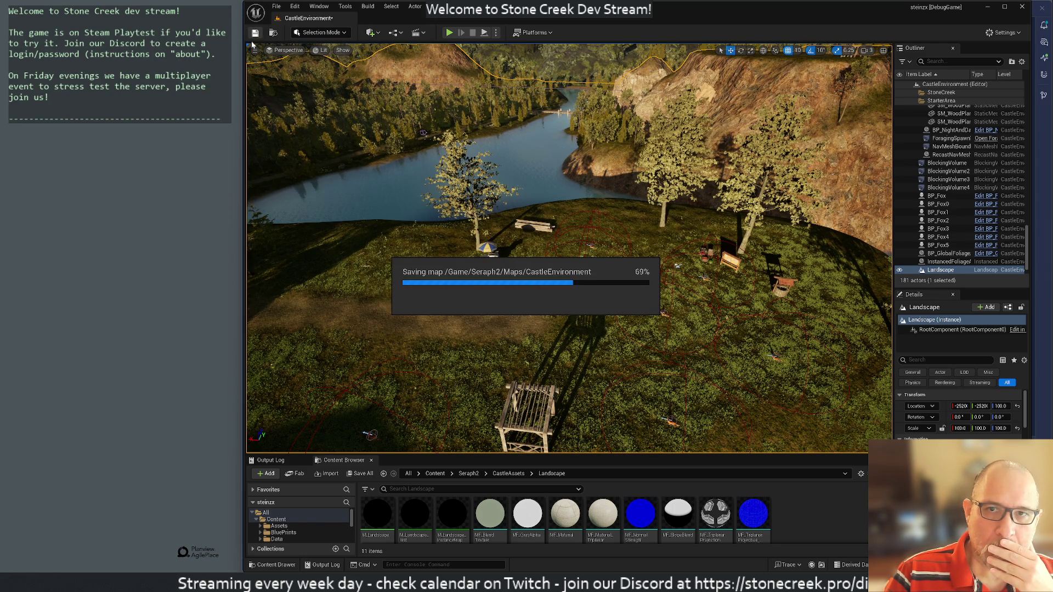
pyautogui.click(254, 49)
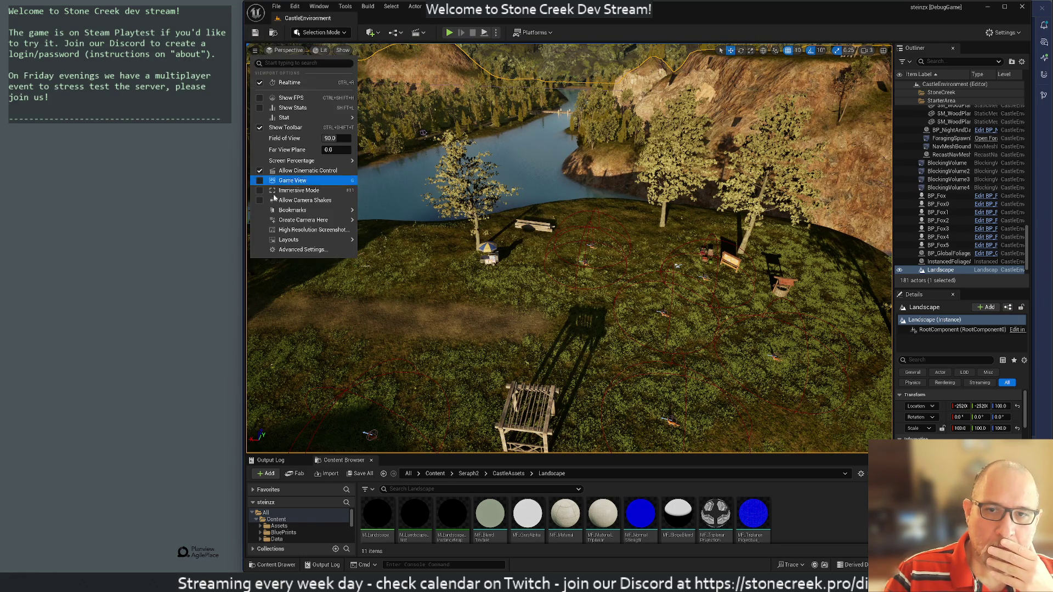
pyautogui.moveTo(296, 211)
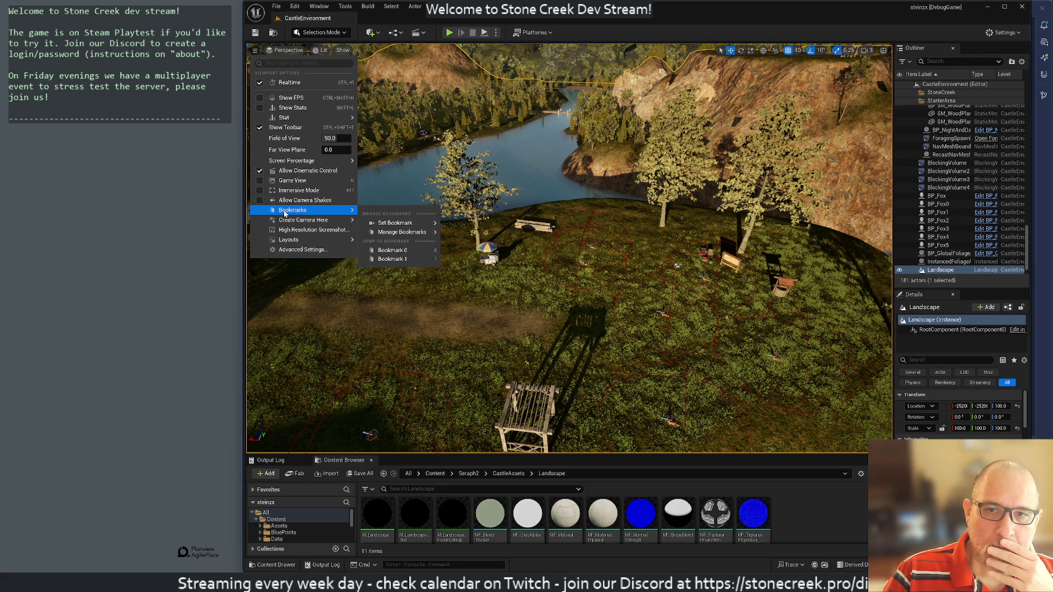
pyautogui.click(415, 261)
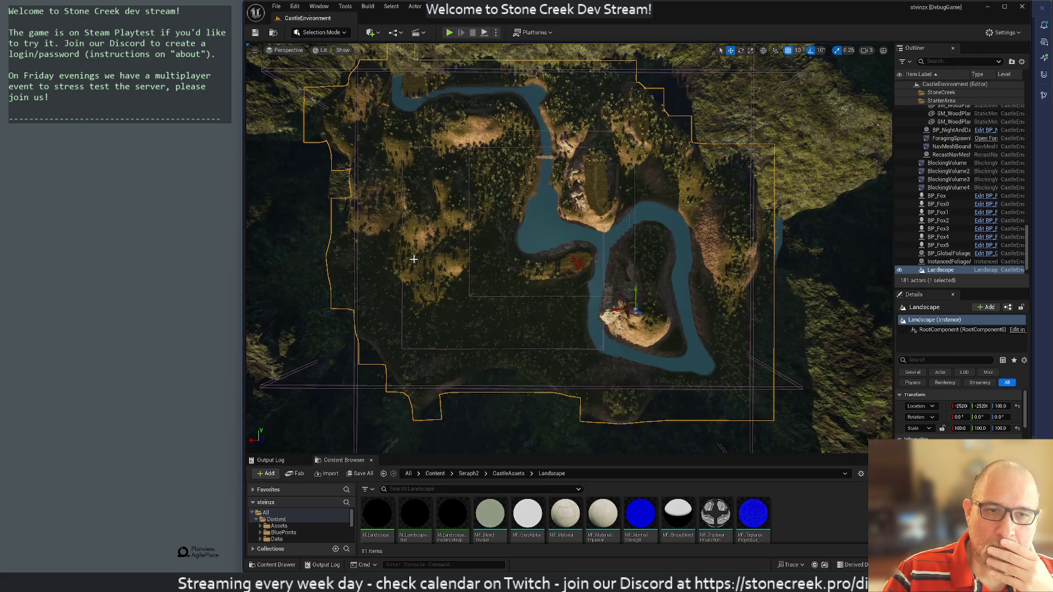
pyautogui.click(255, 51)
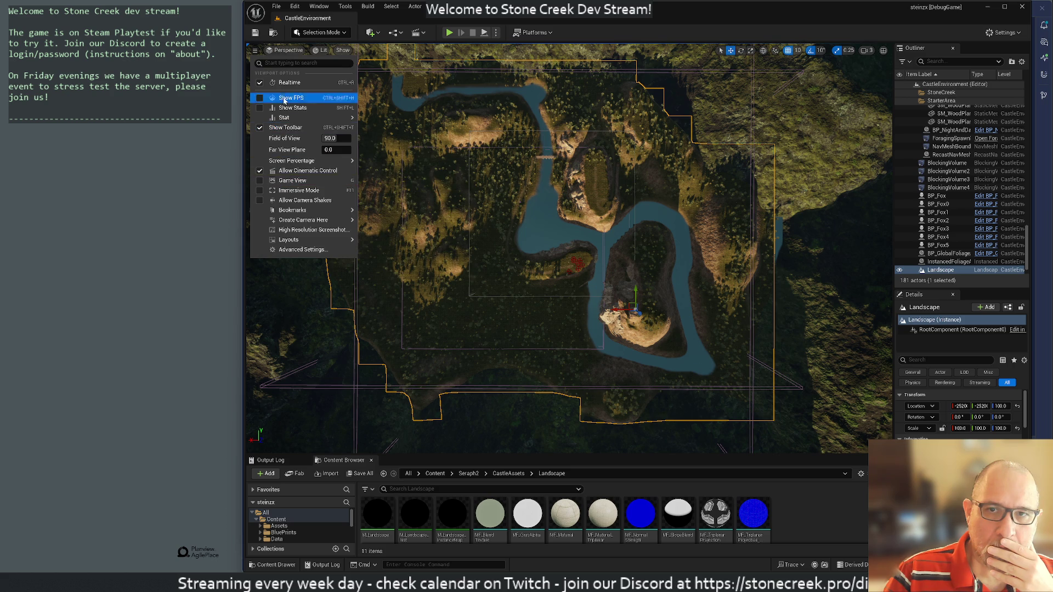
pyautogui.click(281, 47)
pyautogui.click(255, 50)
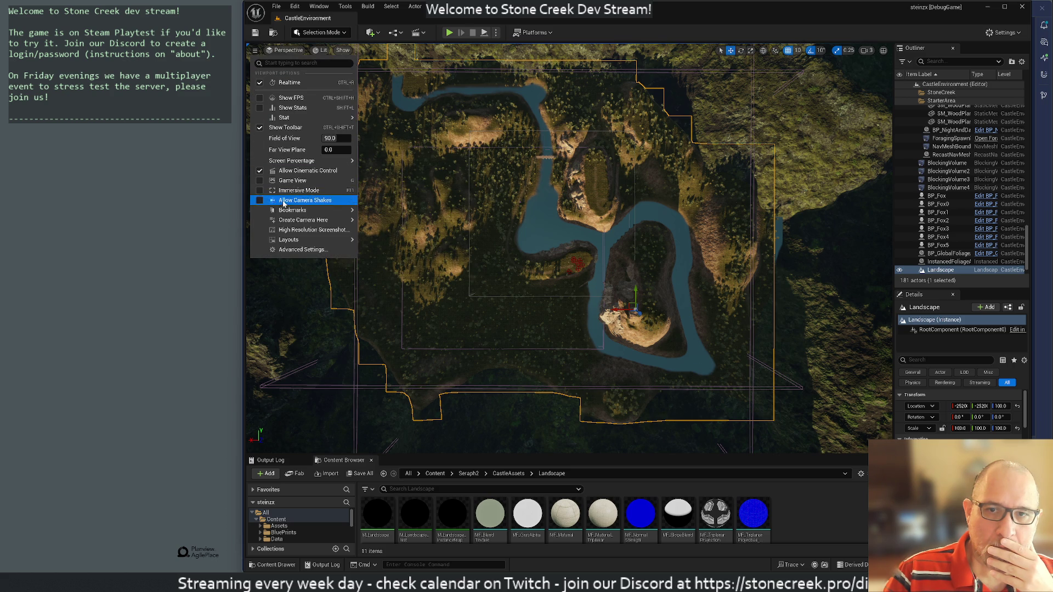
pyautogui.moveTo(328, 211)
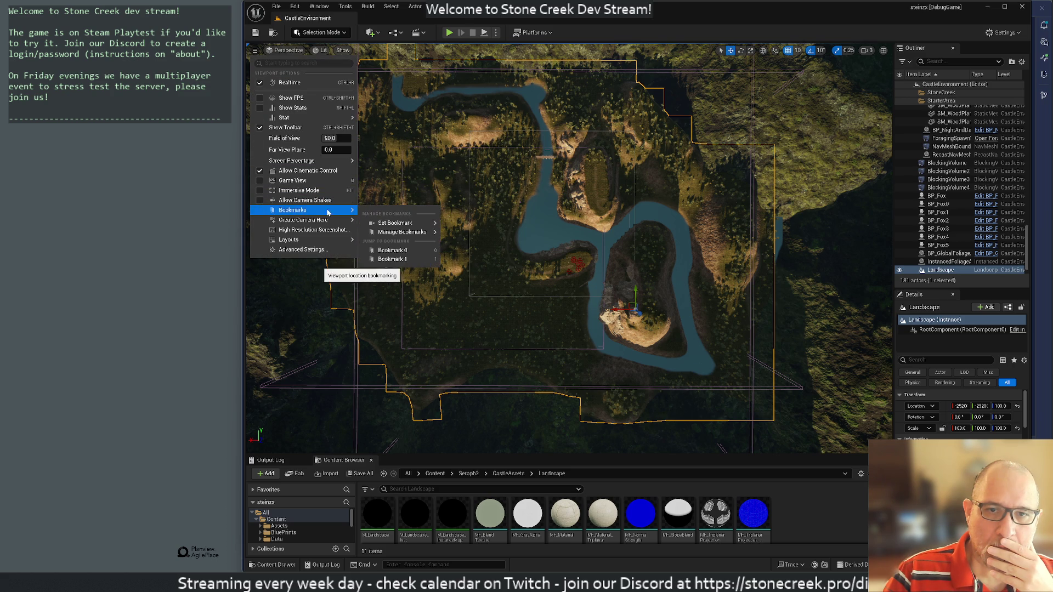
pyautogui.click(404, 259)
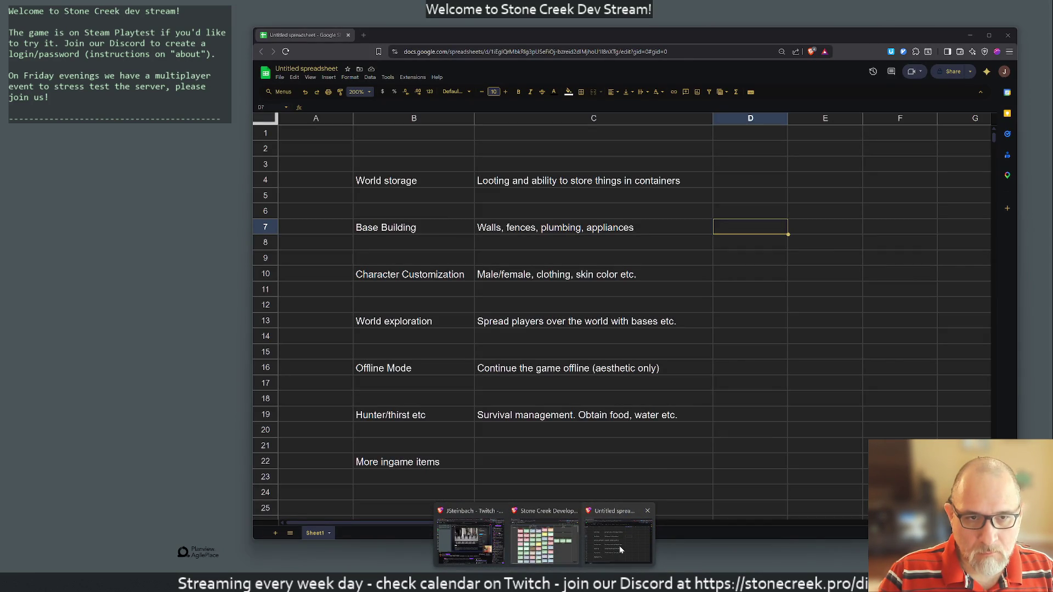
# Step: Bring the feature spreadsheet forward, widen column D considerably, and select cell D4 beside World storage
pyautogui.click(620, 545)
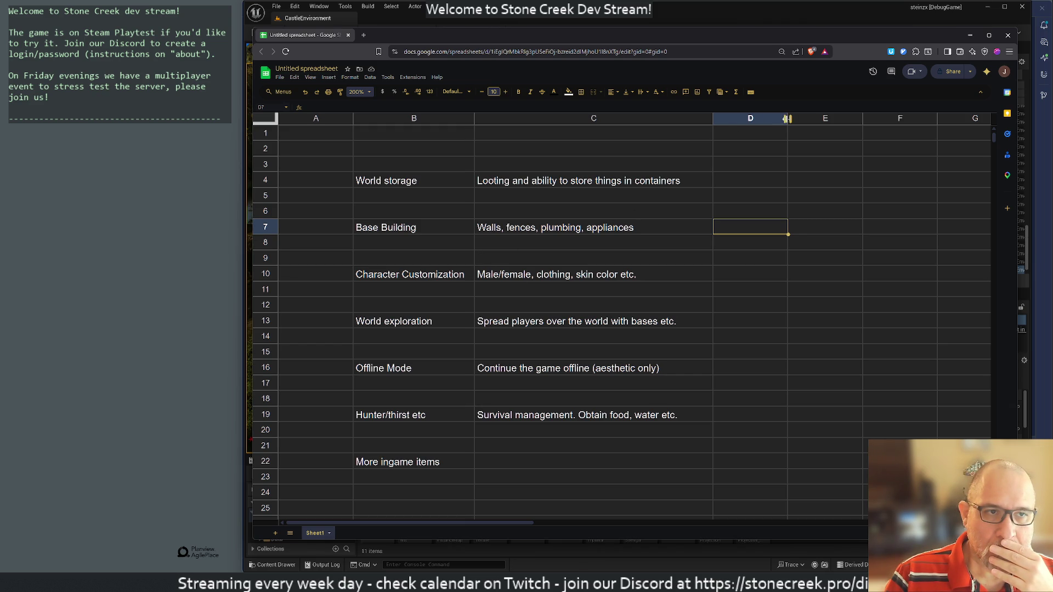
pyautogui.moveTo(789, 119); pyautogui.dragTo(916, 126)
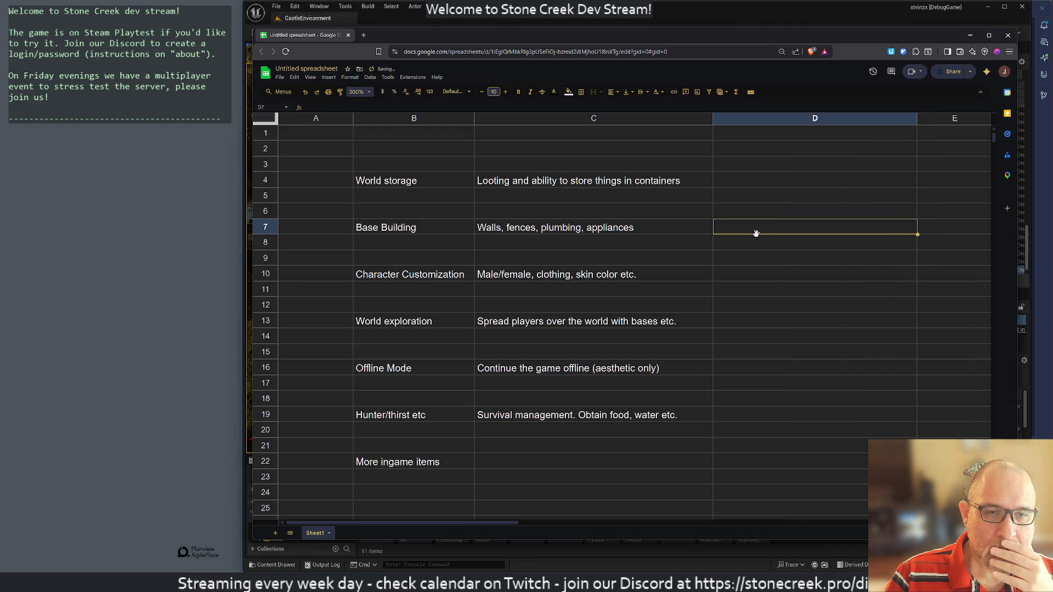
pyautogui.click(736, 181)
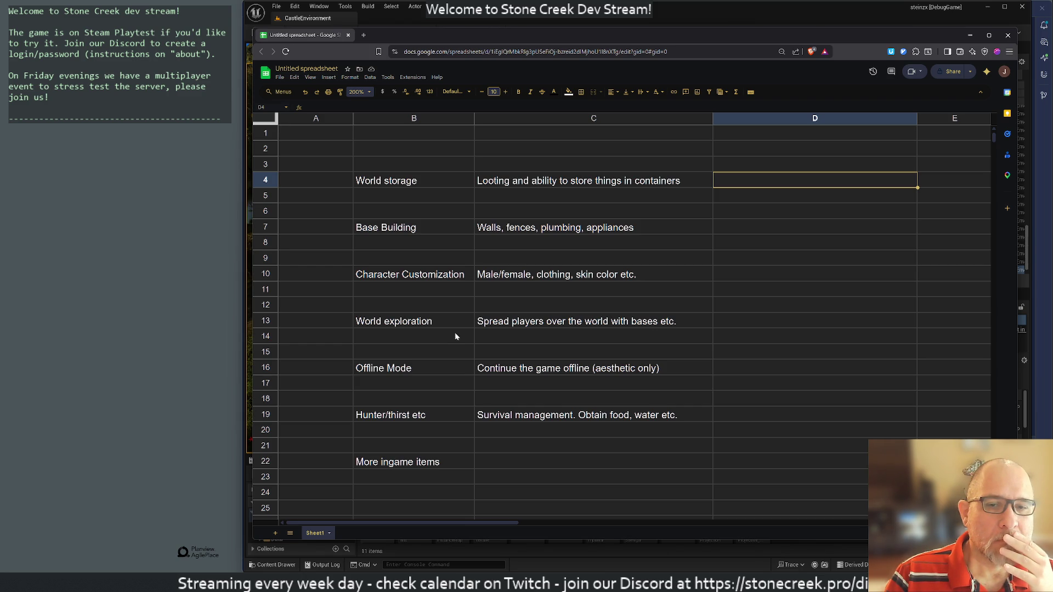
# Step: Move Offline Mode higher, fix 'Hunter' to 'Hunger/thirst etc', and drag that row to row 4
pyautogui.click(266, 366)
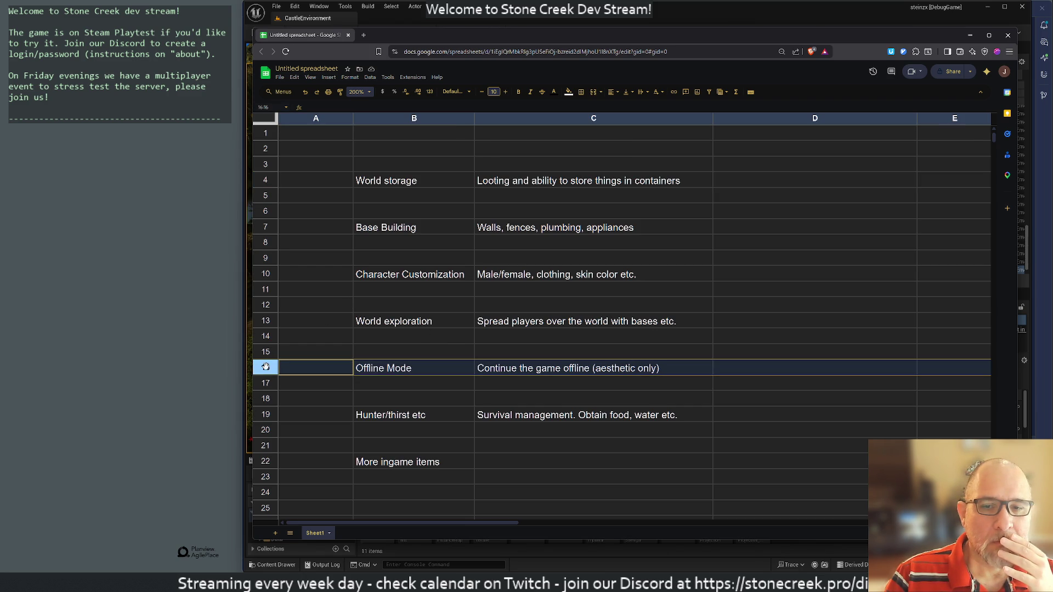
pyautogui.moveTo(266, 366); pyautogui.dragTo(266, 289)
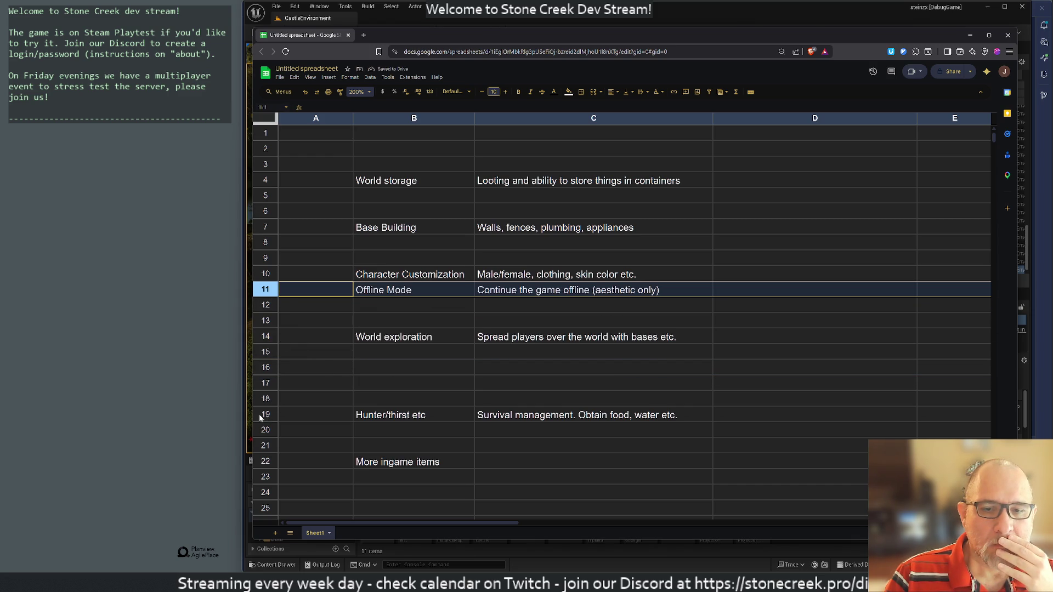
pyautogui.doubleClick(366, 417)
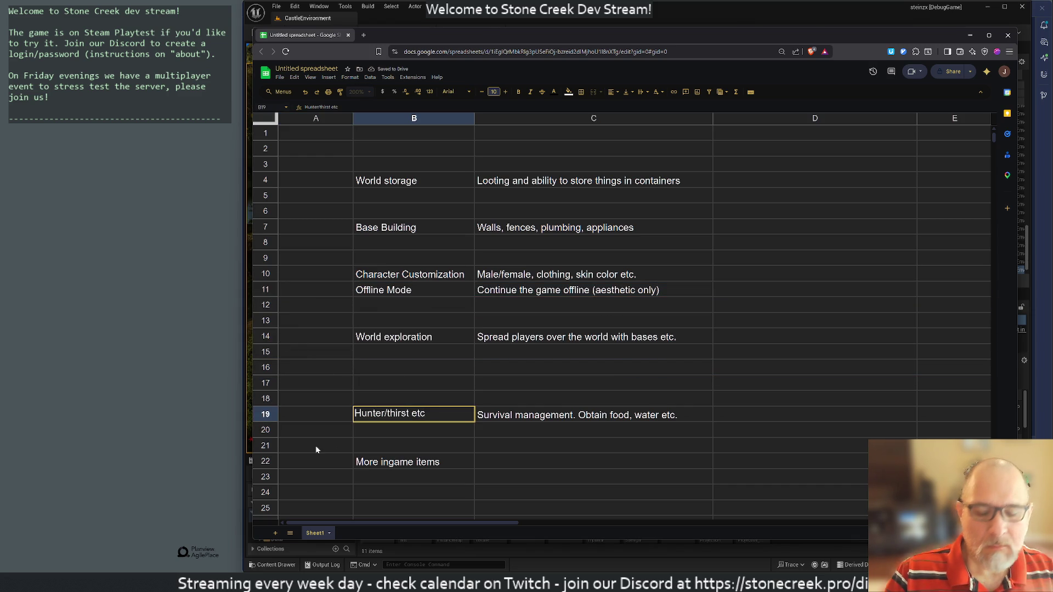
pyautogui.press('BackSpace')
pyautogui.press('BackSpace')
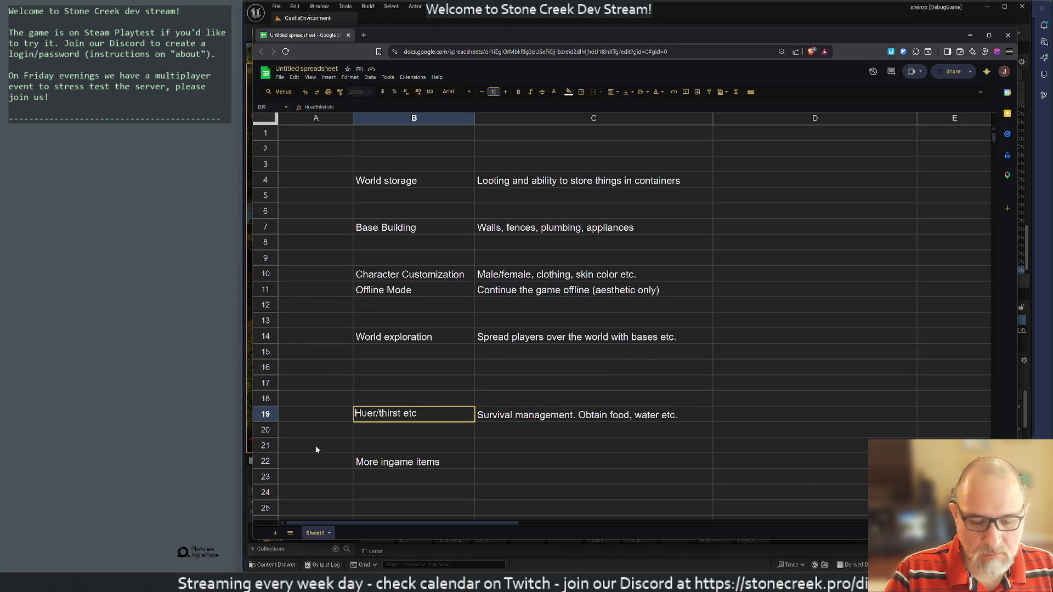
pyautogui.write('g')
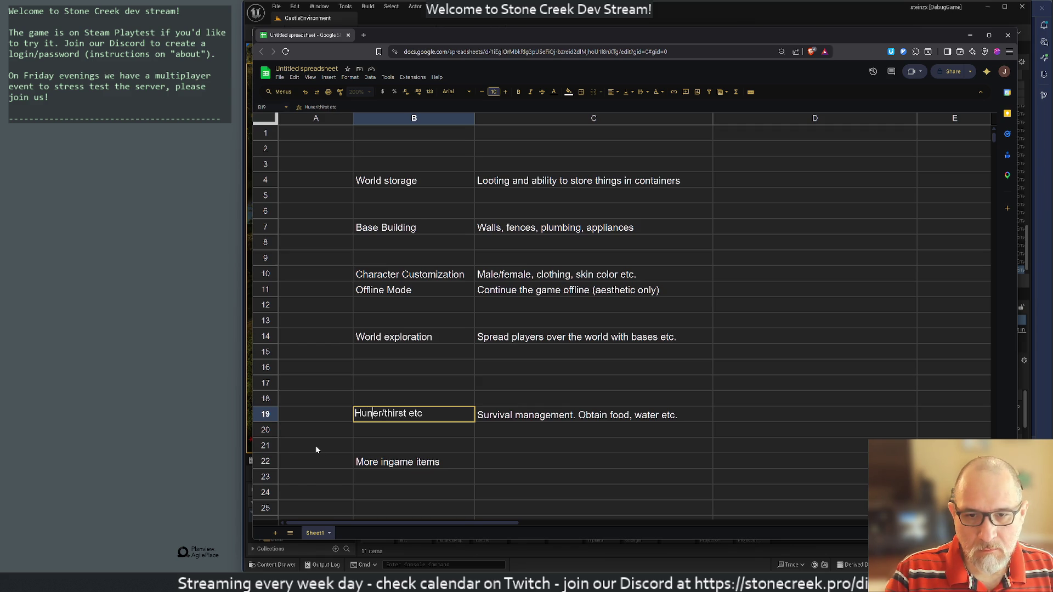
pyautogui.press('Left')
pyautogui.write('n')
pyautogui.press('Return')
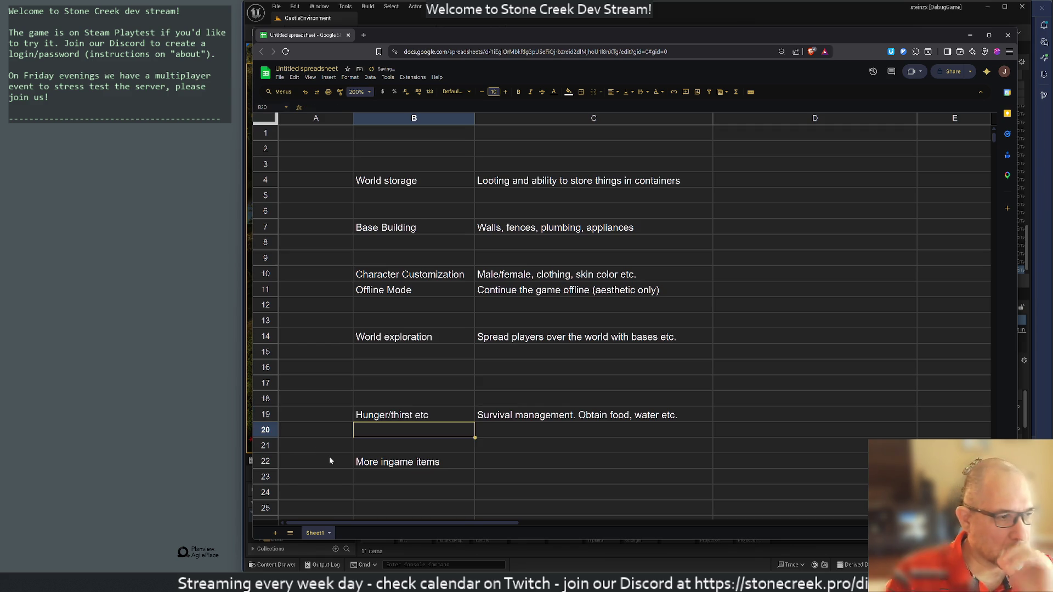
pyautogui.click(262, 413)
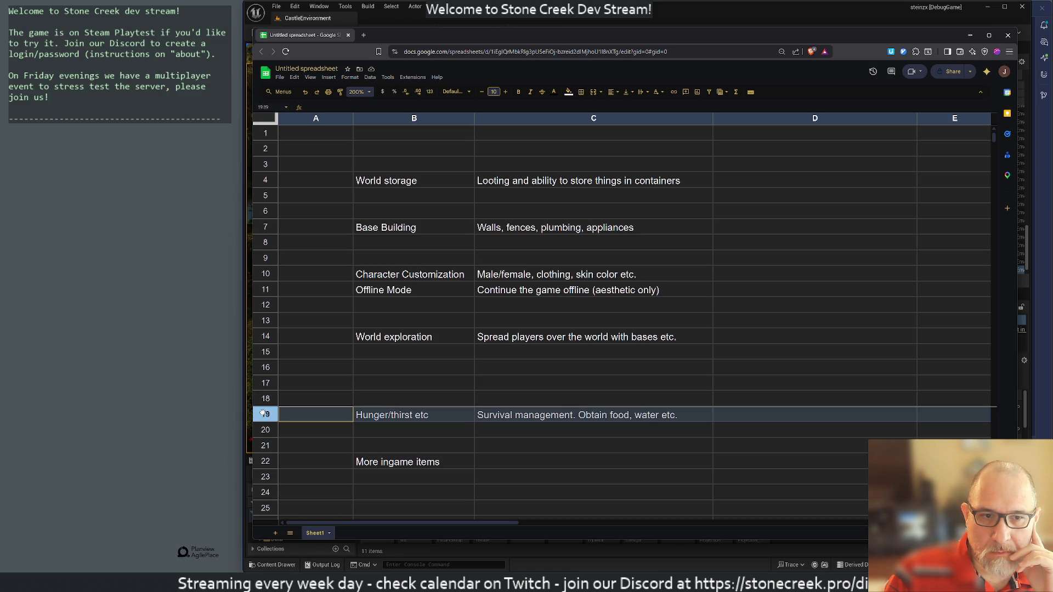
pyautogui.moveTo(262, 412)
pyautogui.mouseDown()
pyautogui.moveTo(286, 409)
pyautogui.moveTo(321, 301)
pyautogui.moveTo(308, 180)
pyautogui.mouseUp()
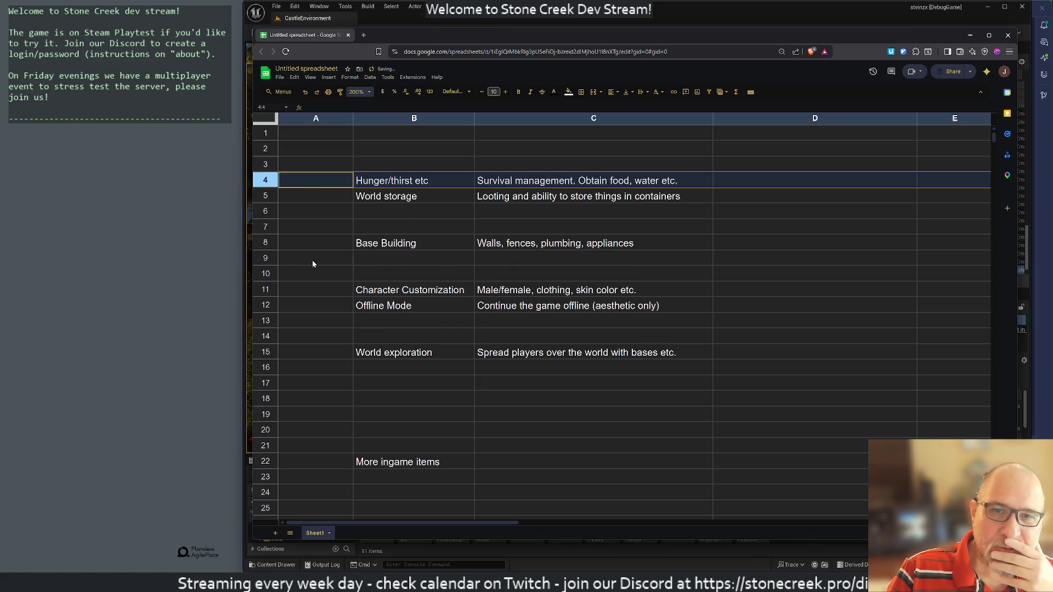
# Step: Drag the More ingame items row from row 22 up to row 4, then select its description cell
pyautogui.click(308, 241)
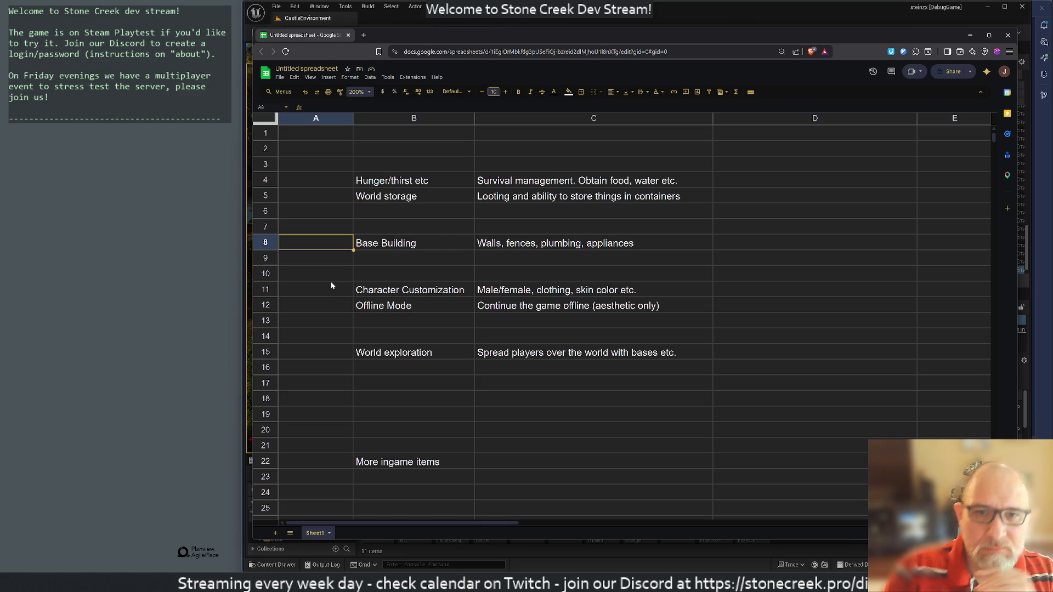
pyautogui.click(265, 461)
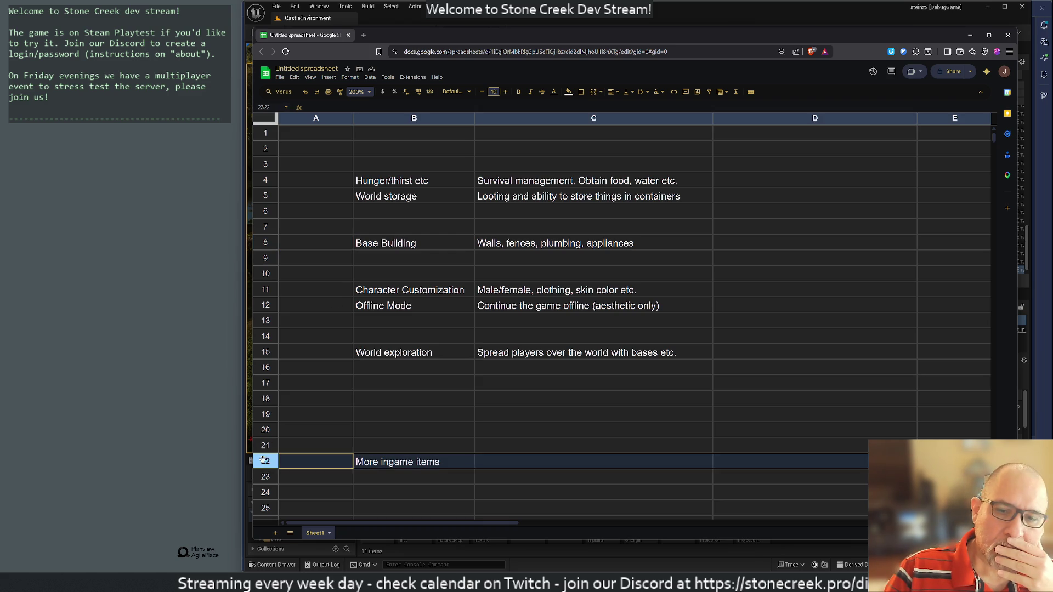
pyautogui.moveTo(265, 462); pyautogui.dragTo(265, 181)
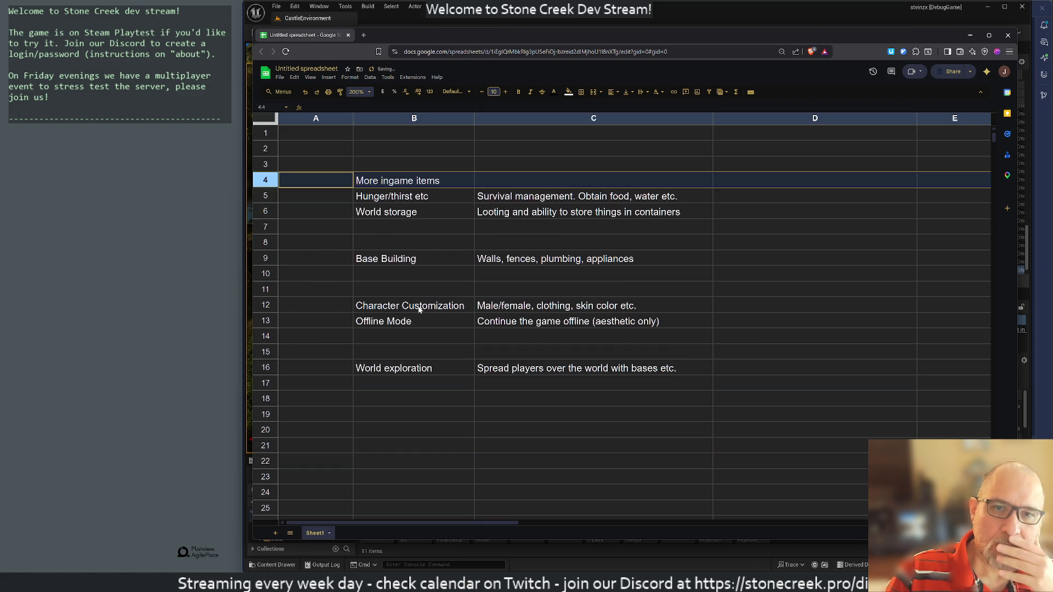
pyautogui.click(459, 279)
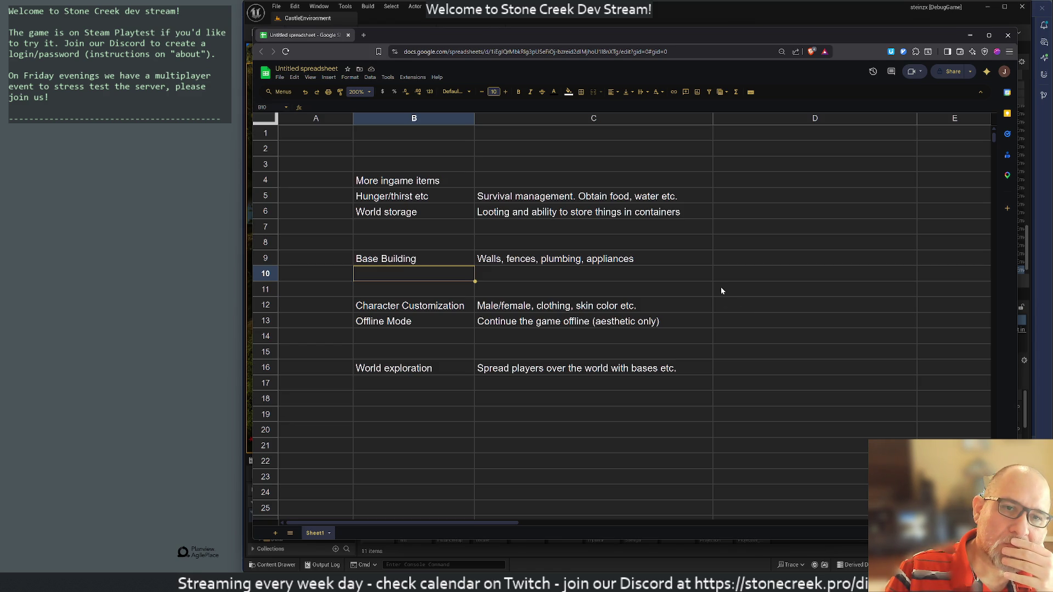
pyautogui.click(489, 184)
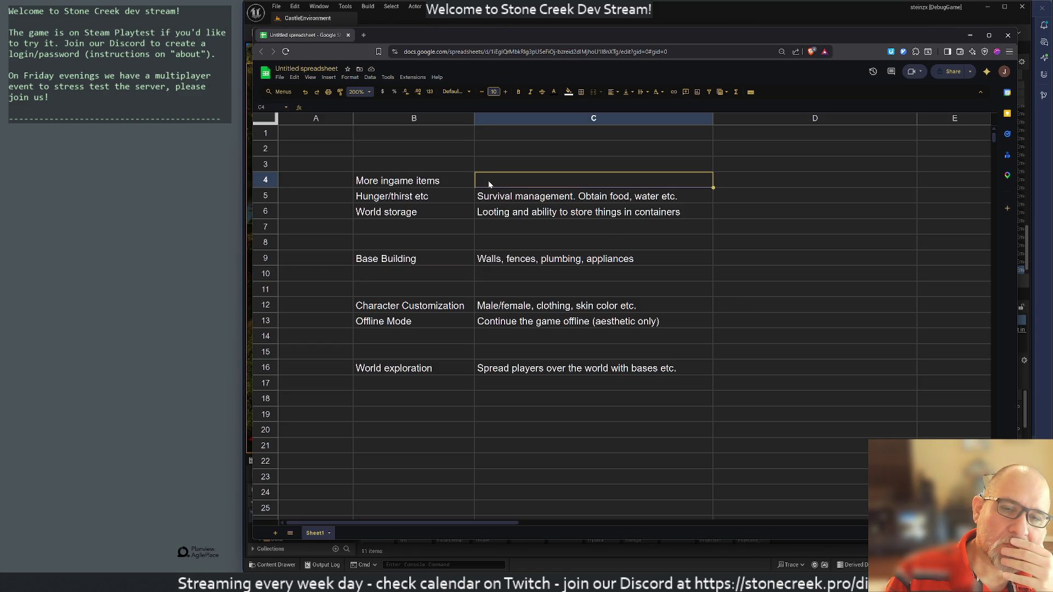
pyautogui.click(517, 401)
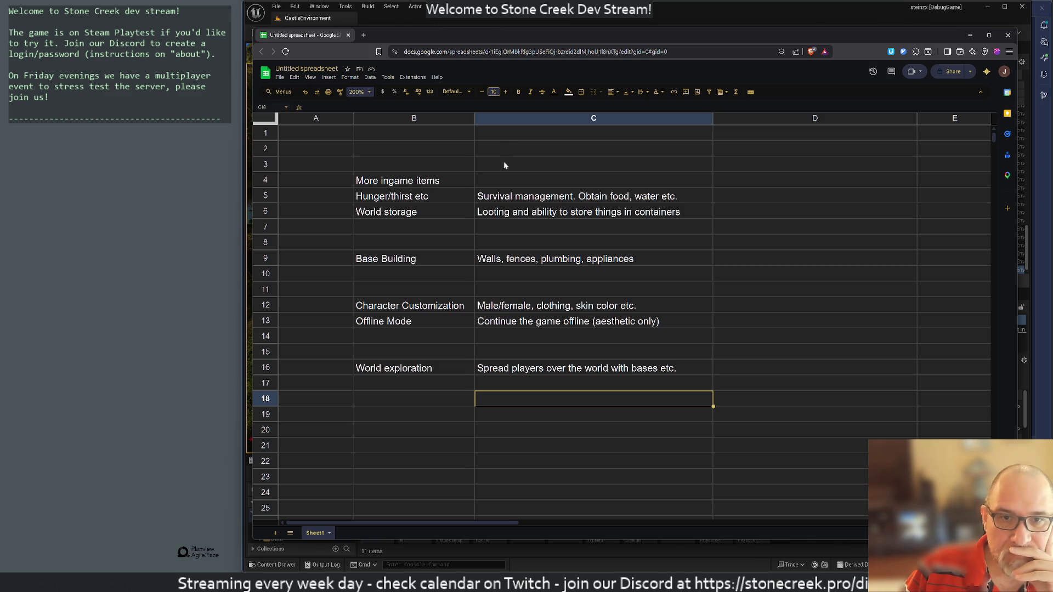
# Step: Select cell C4, the empty description cell beside More ingame items
pyautogui.click(504, 180)
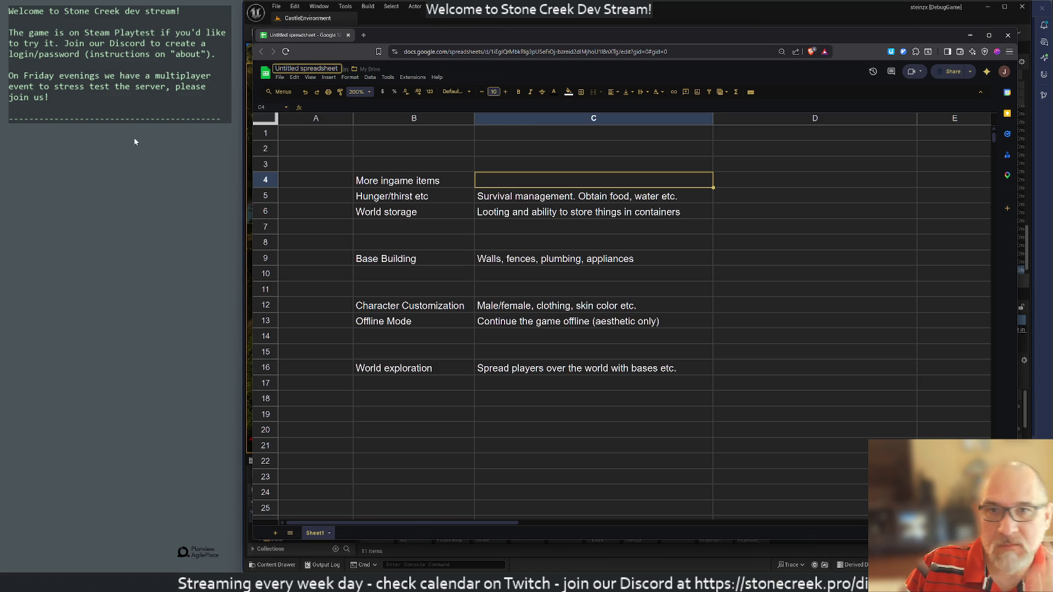
# Step: Change the spreadsheet title from 'Untitled spreadsheet' to 'SC next steps'
pyautogui.click(306, 68)
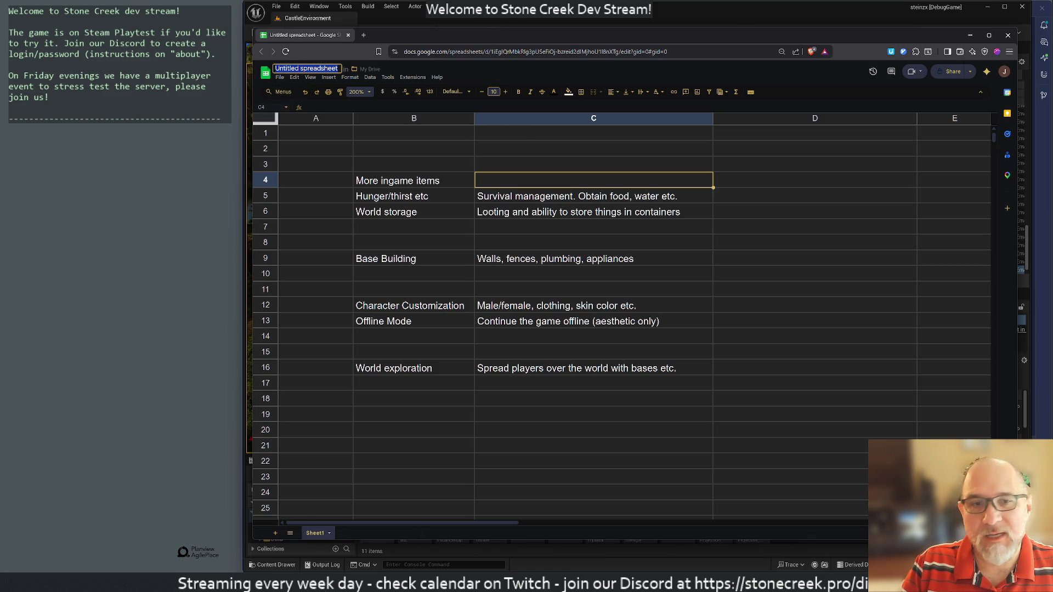
pyautogui.write('SC')
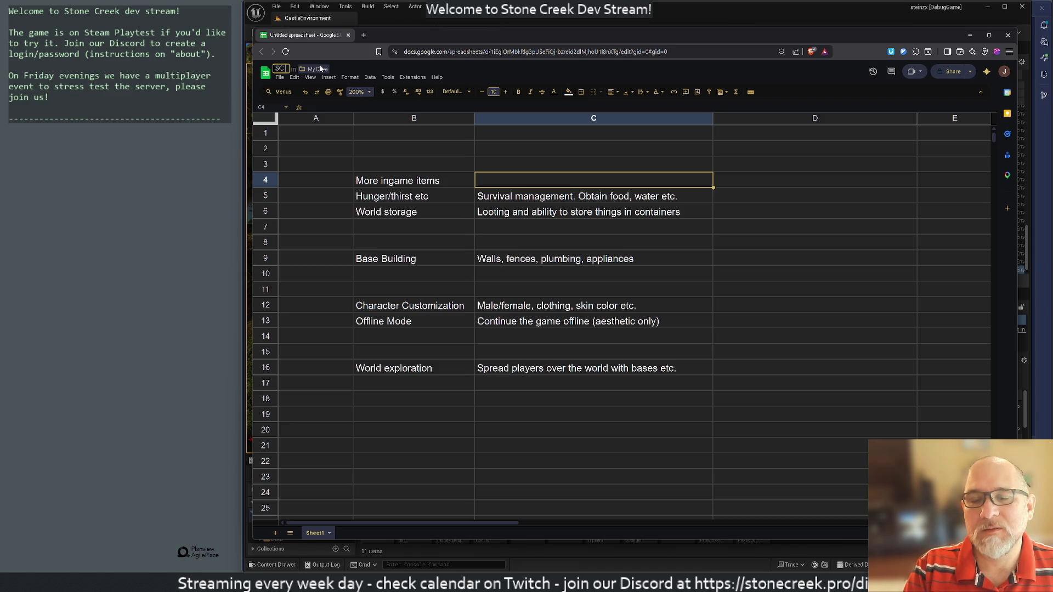
pyautogui.write(' next steps')
pyautogui.press('Return')
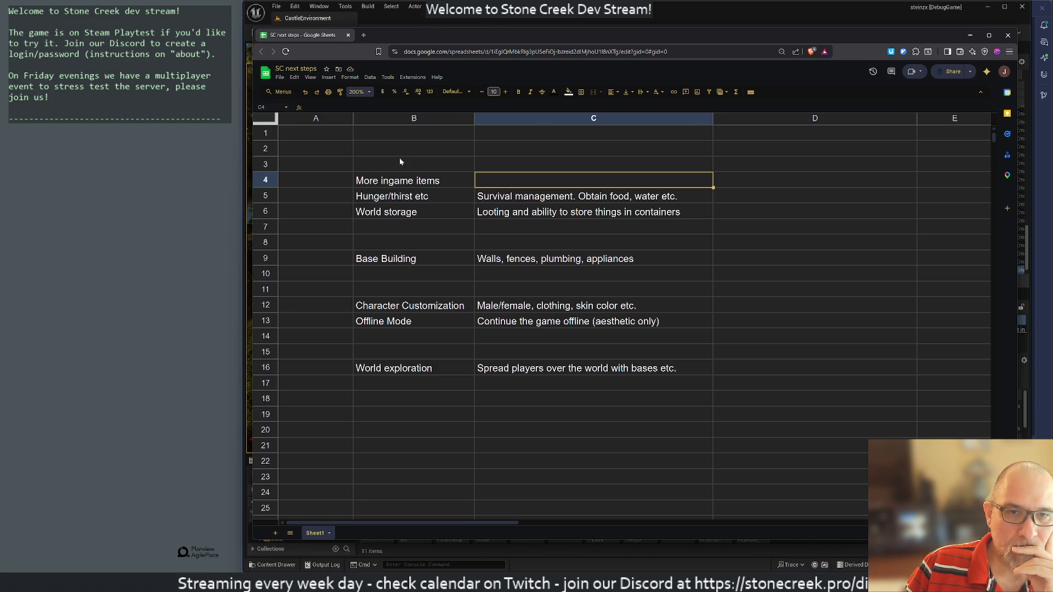
# Step: Enter 'Inventory data' in B3 and 'Ability to each item in the inventory to retain data' in C3
pyautogui.click(354, 169)
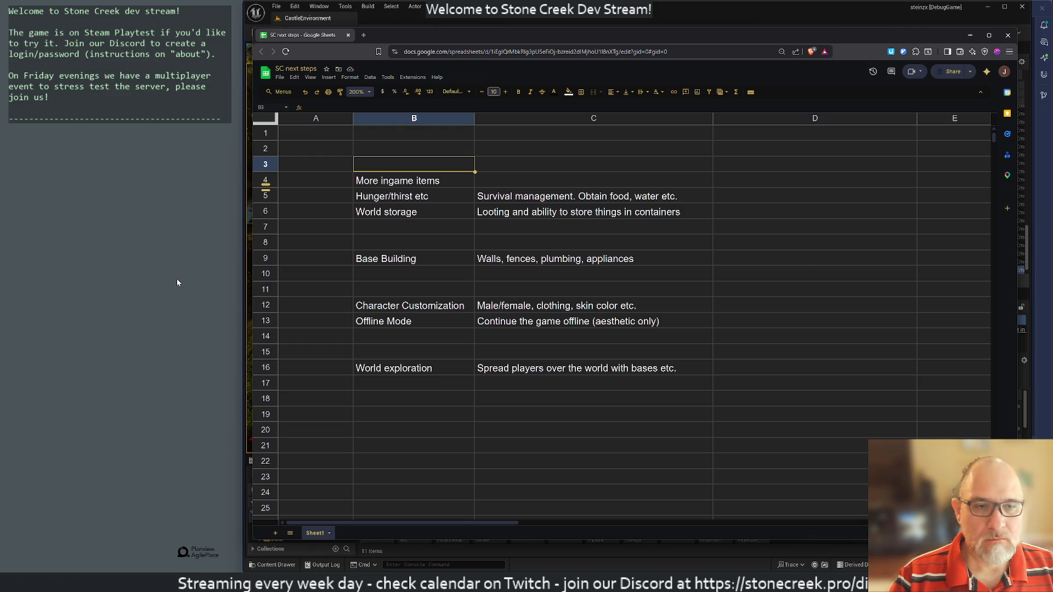
pyautogui.write('Inventory data')
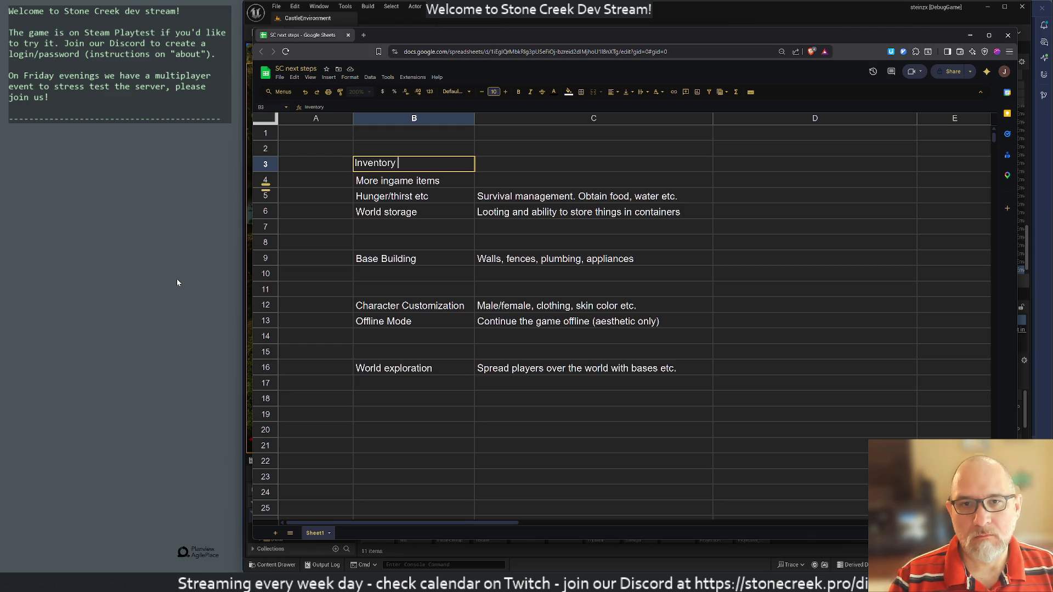
pyautogui.press('Return')
pyautogui.press('Right')
pyautogui.press('Up')
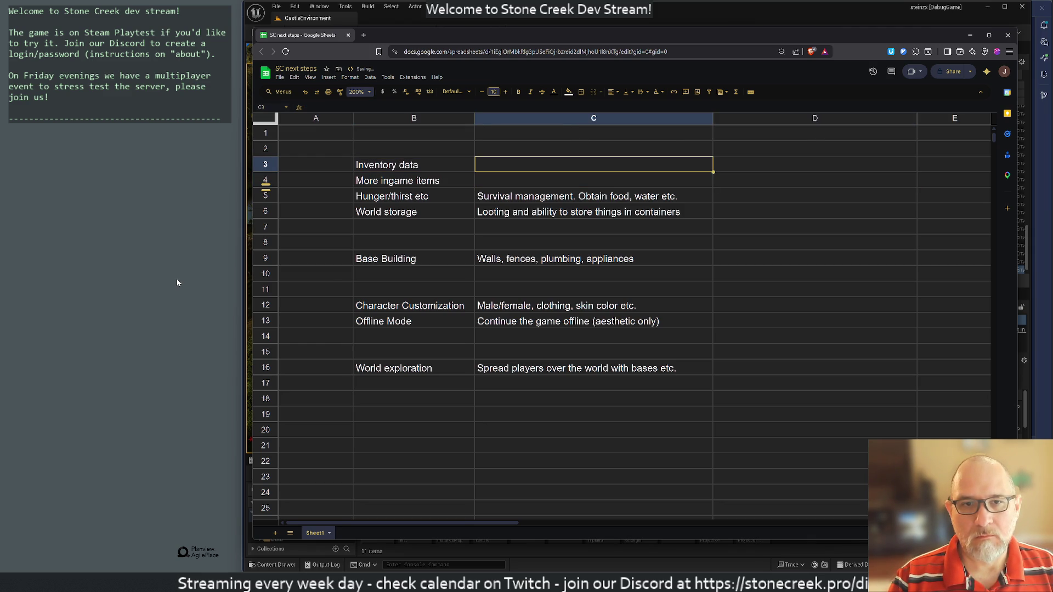
pyautogui.write('Ability to ')
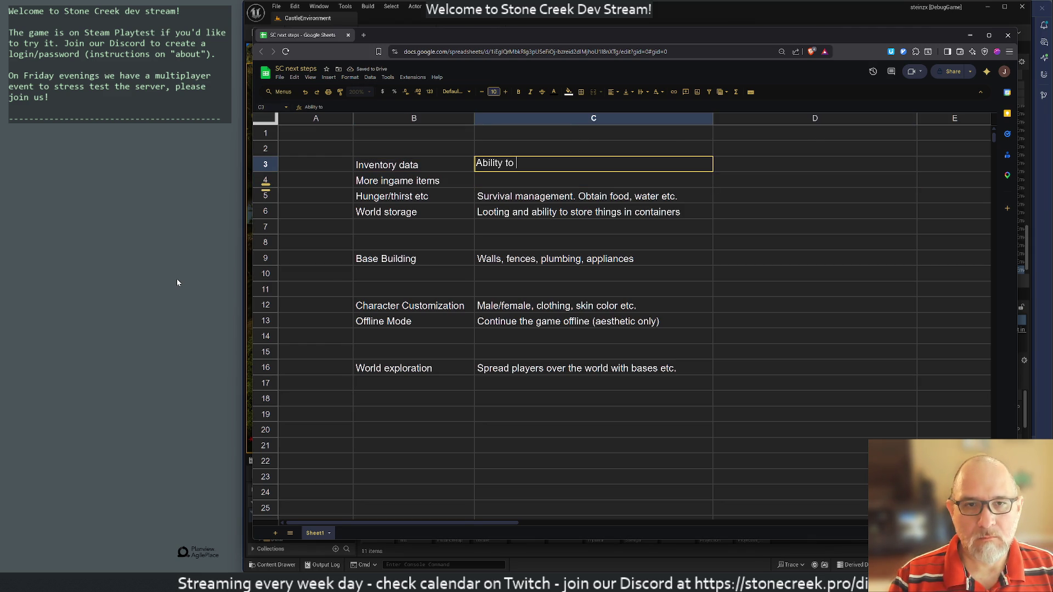
pyautogui.write('each item ot')
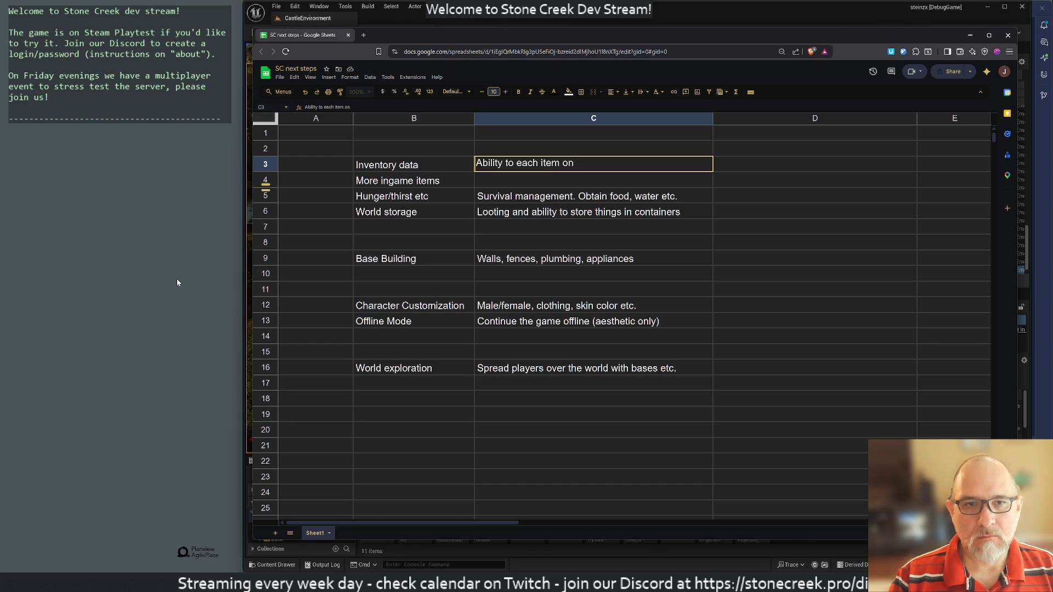
pyautogui.press('BackSpace')
pyautogui.press('BackSpace')
pyautogui.write('in the inventor')
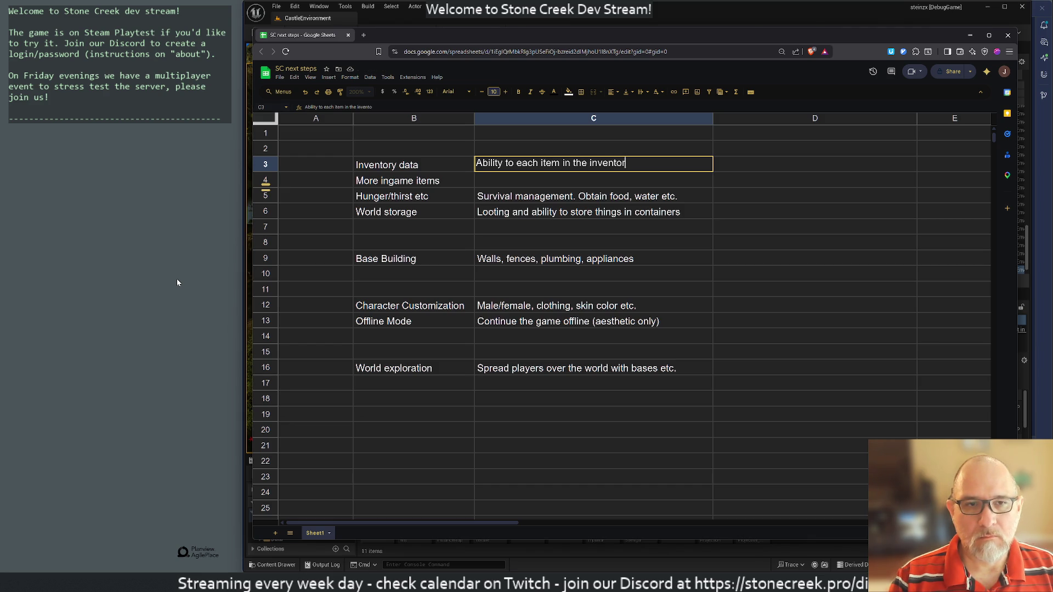
pyautogui.write('y to retain ')
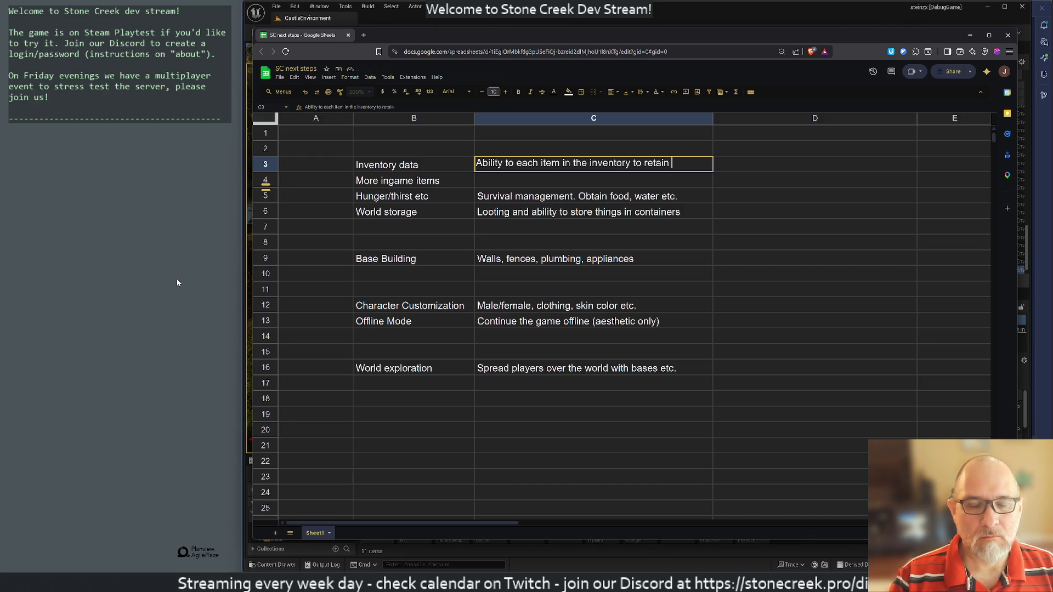
pyautogui.write('data')
pyautogui.press('Return')
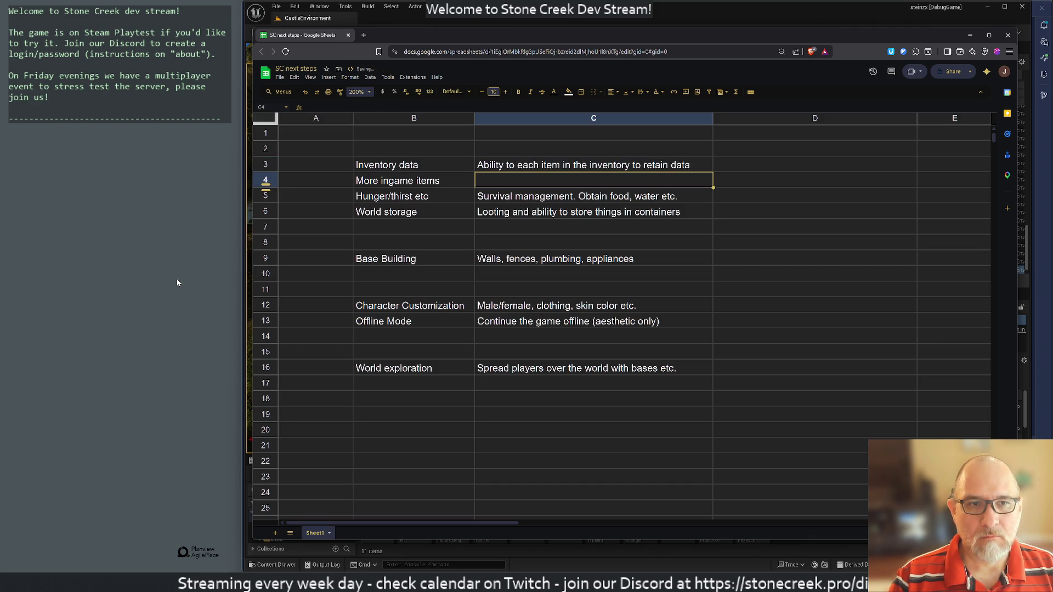
# Step: Fix the typo at the end of C3 so it ends with 'retain data'
pyautogui.press('Up')
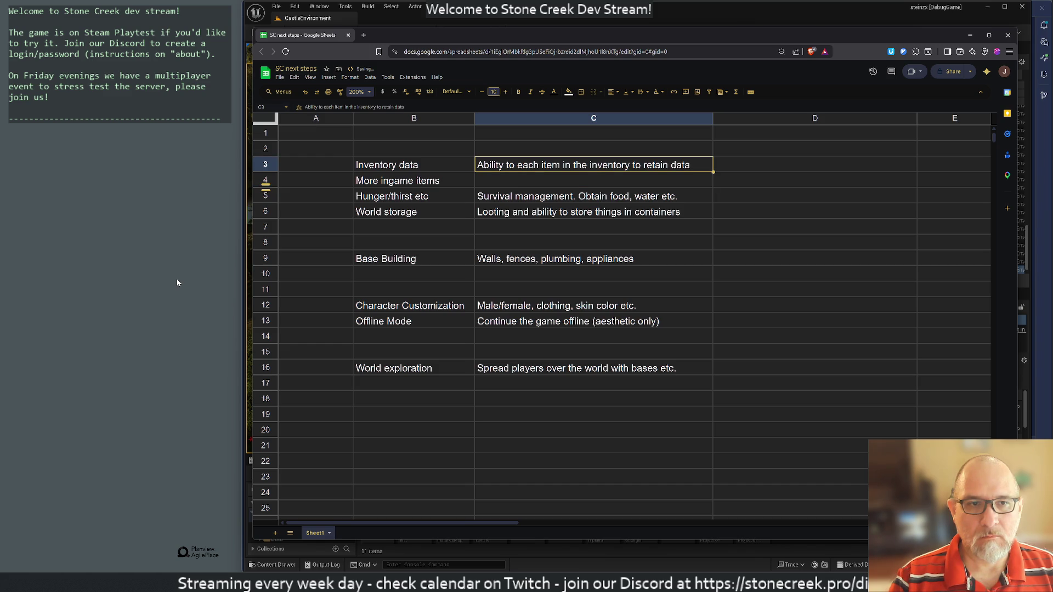
pyautogui.press('F2')
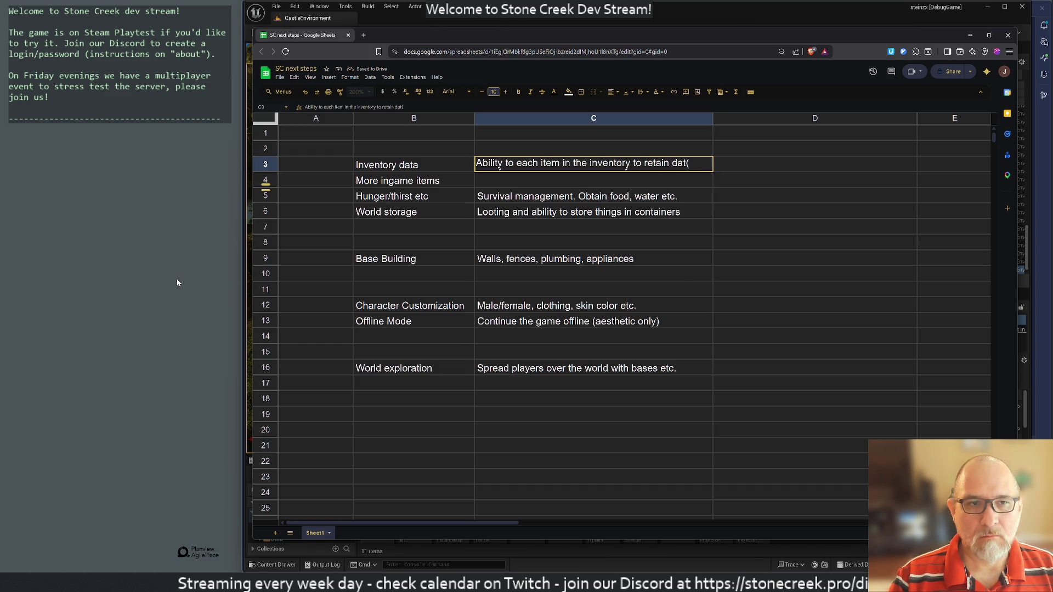
pyautogui.press('BackSpace')
pyautogui.write('a')
pyautogui.press('Return')
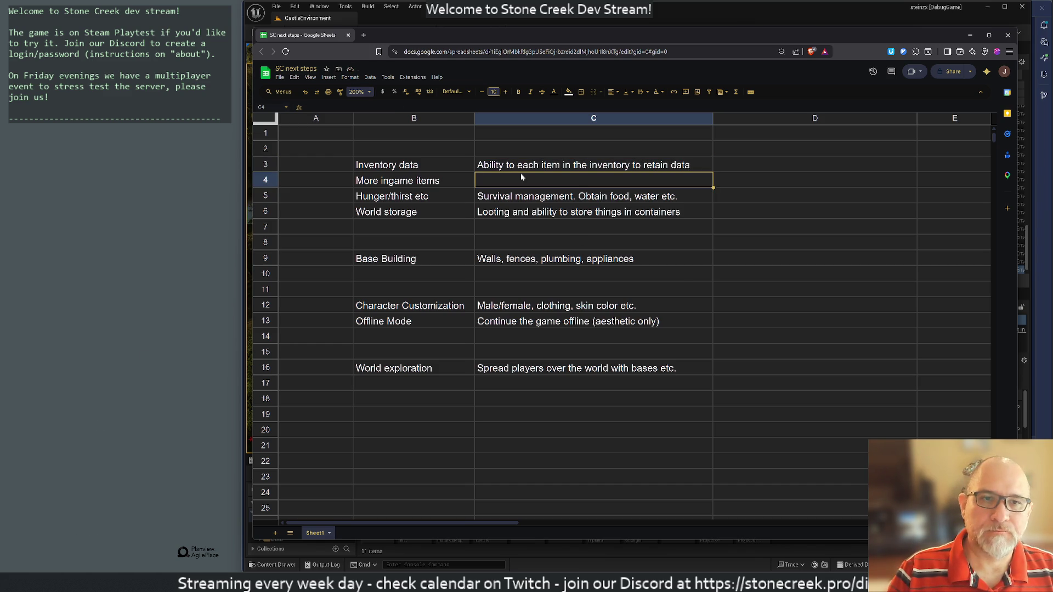
# Step: Extend the C3 description with the example ', i.e. food is about to expire'
pyautogui.press('Up')
pyautogui.press('F2')
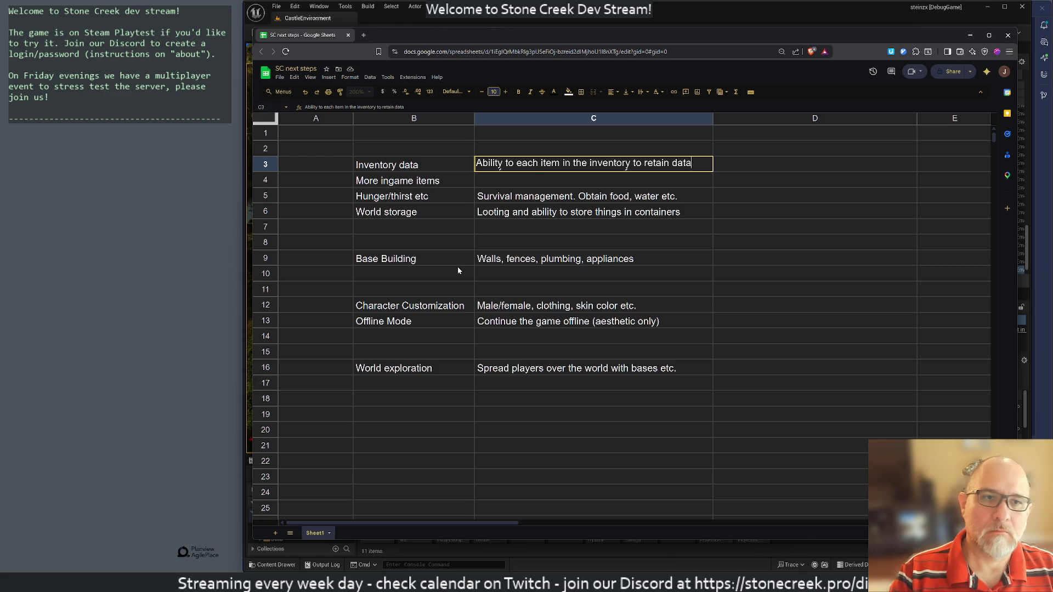
pyautogui.write(', i.e. ')
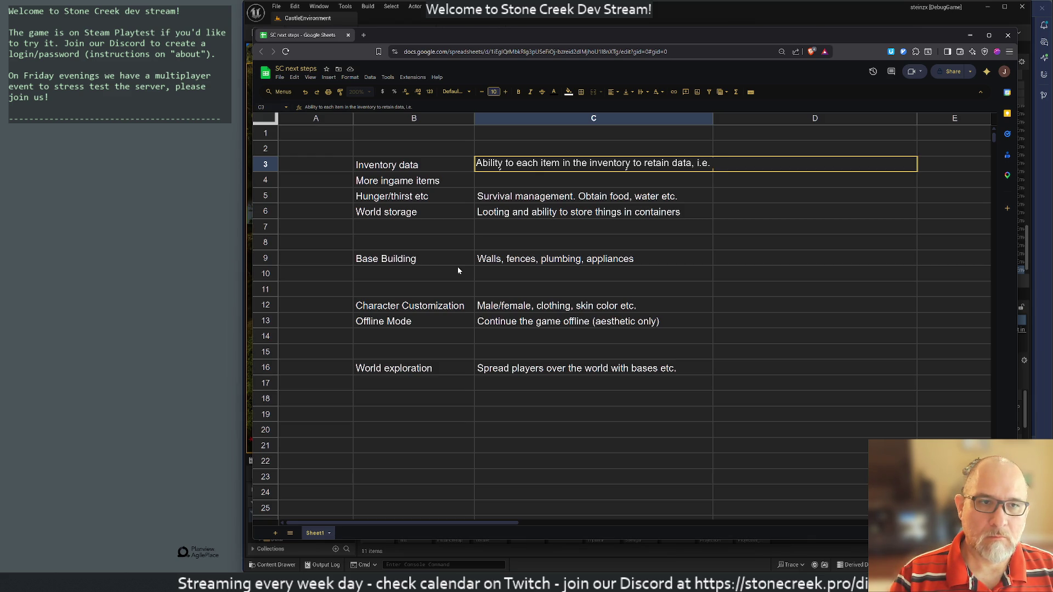
pyautogui.write('apple ')
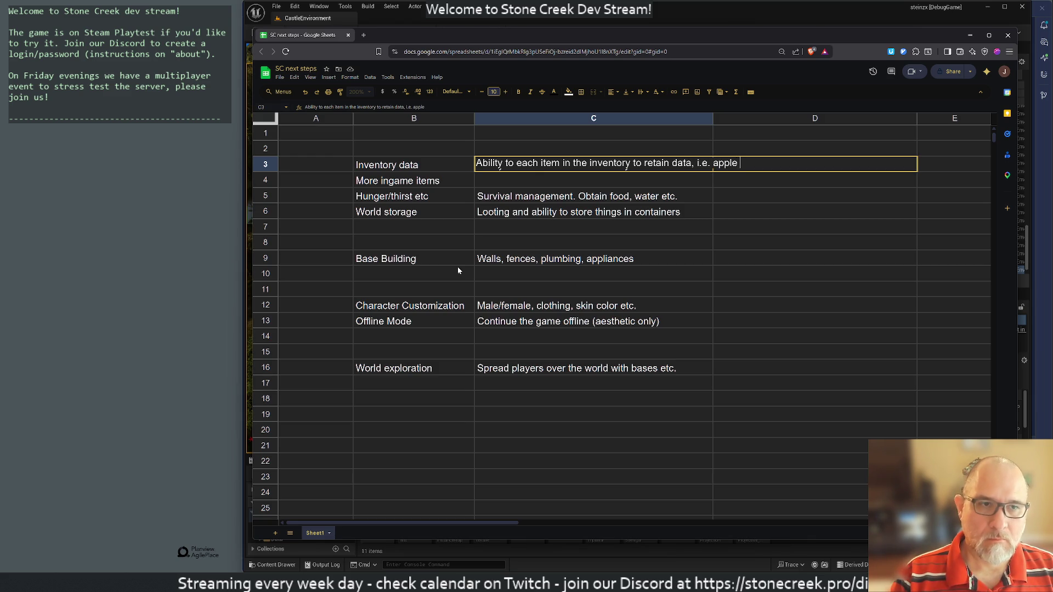
pyautogui.write('is abo')
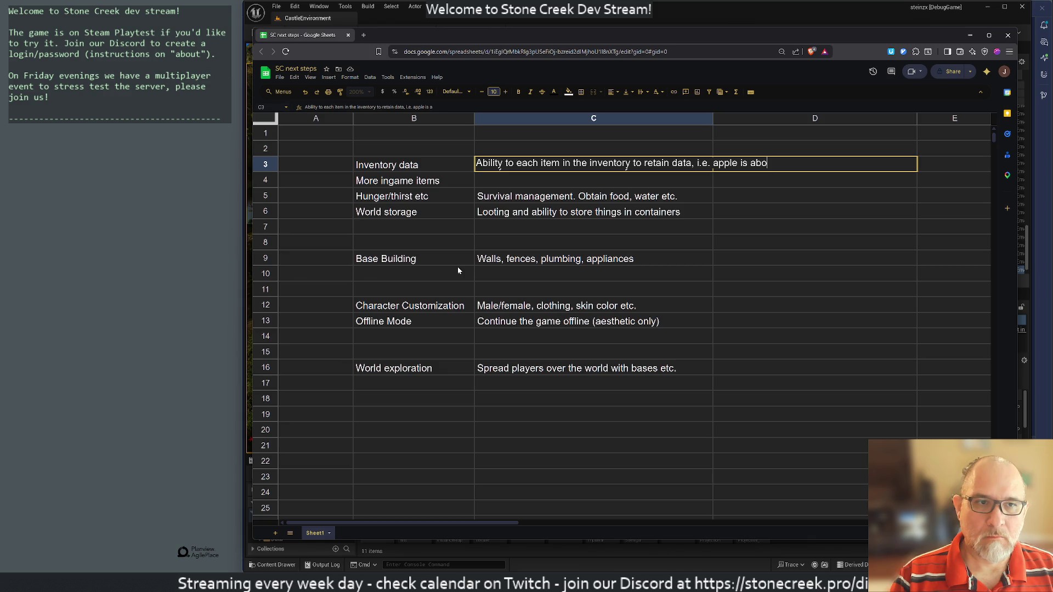
pyautogui.write('ut to exp')
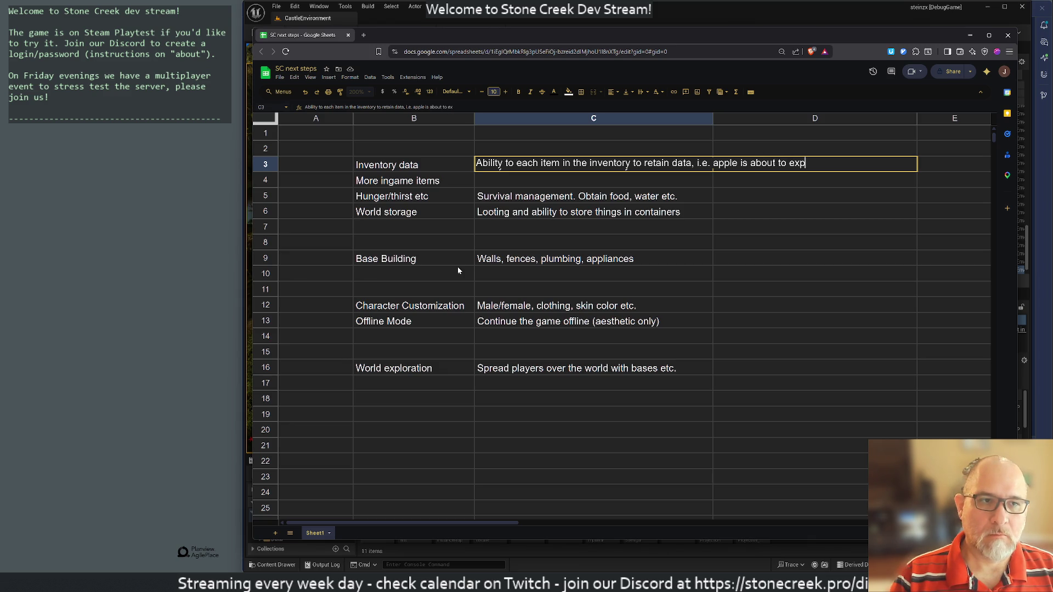
pyautogui.write('ire')
pyautogui.press('Return')
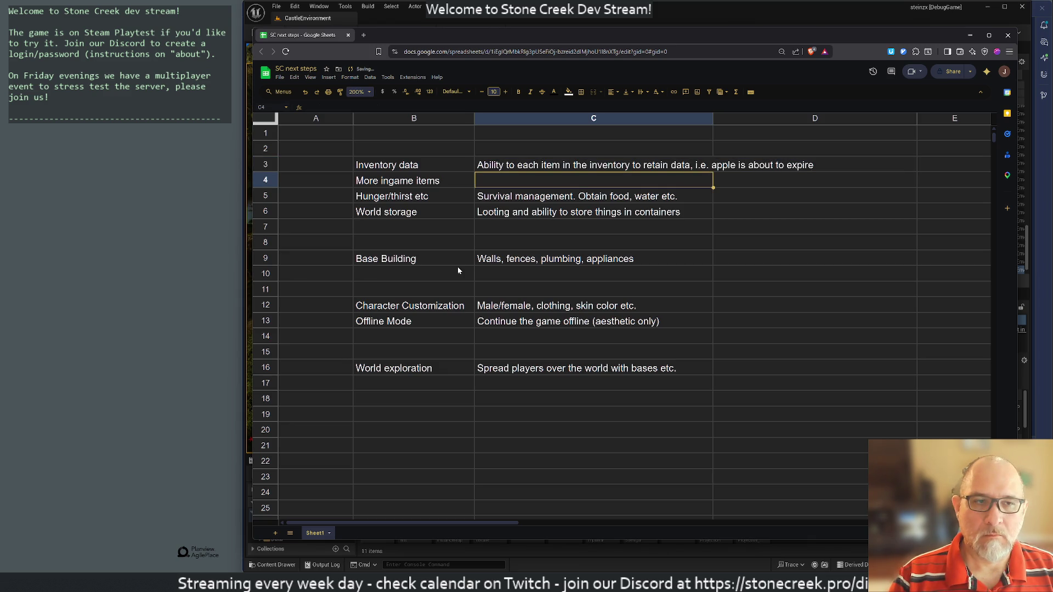
pyautogui.press('Up')
pyautogui.press('Return')
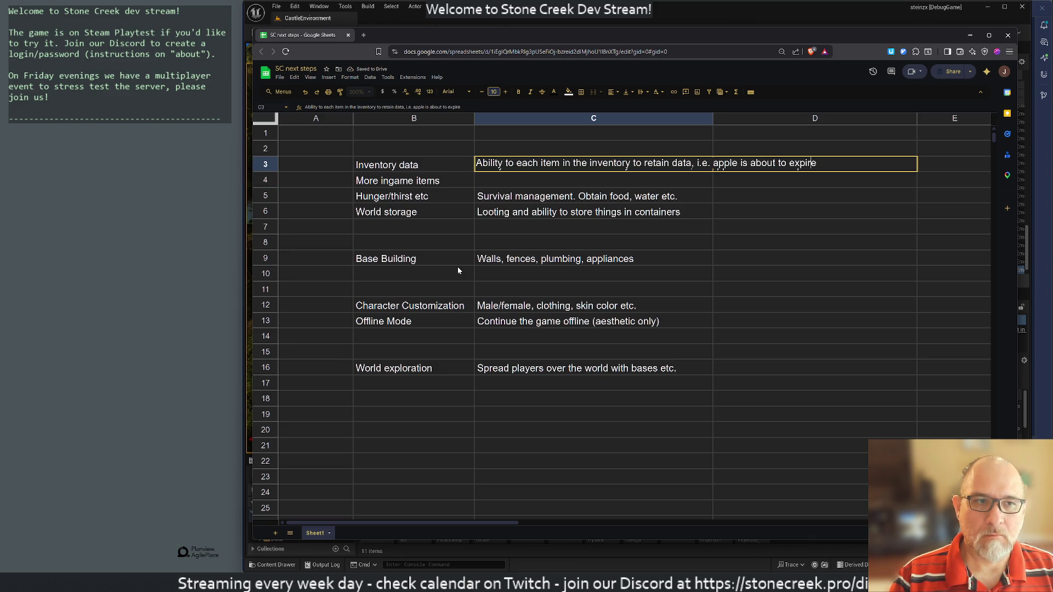
pyautogui.press('BackSpace')
pyautogui.press('BackSpace')
pyautogui.press('BackSpace')
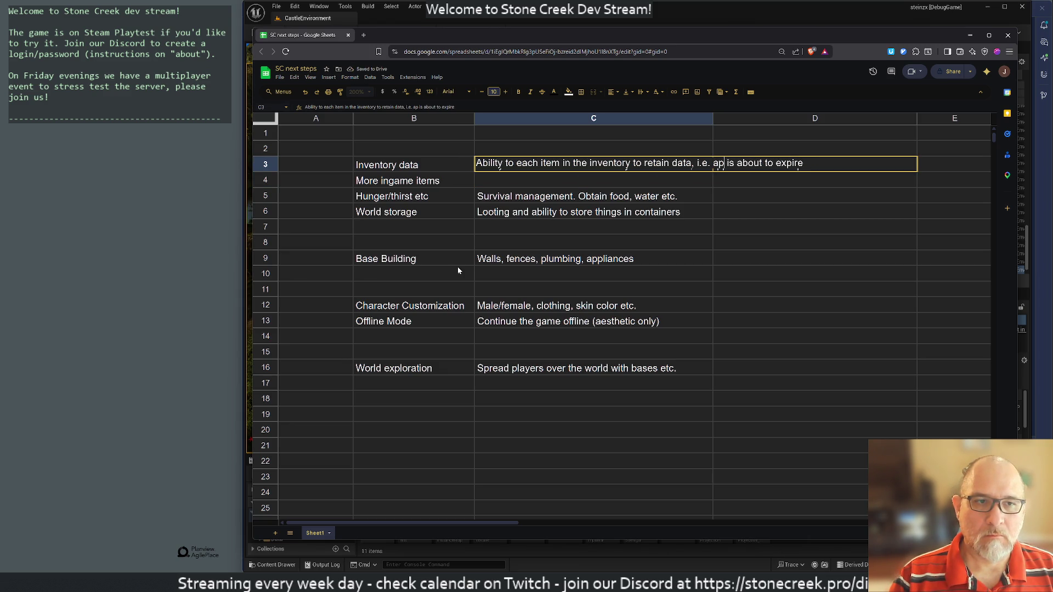
pyautogui.write('food')
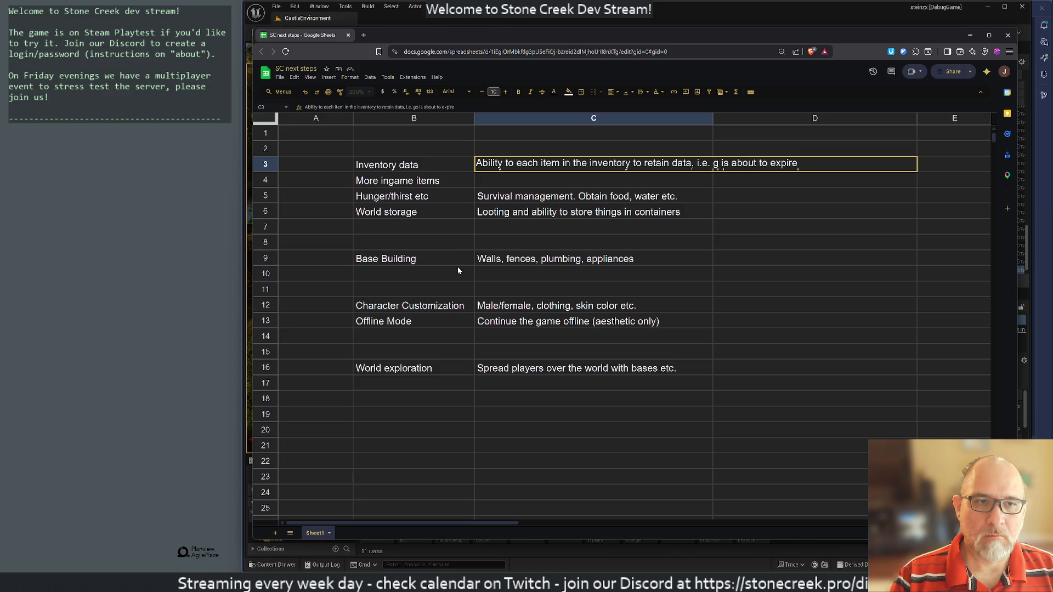
pyautogui.press('Return')
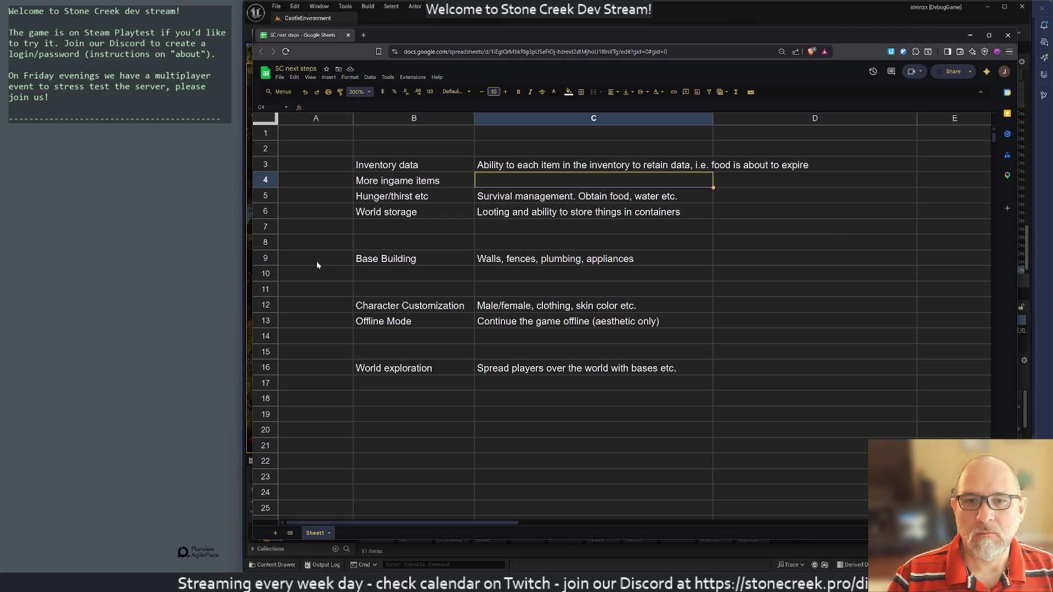
# Step: Reorder rows: Character Customization and Offline Mode move up, Base Building goes below World exploration
pyautogui.click(295, 288)
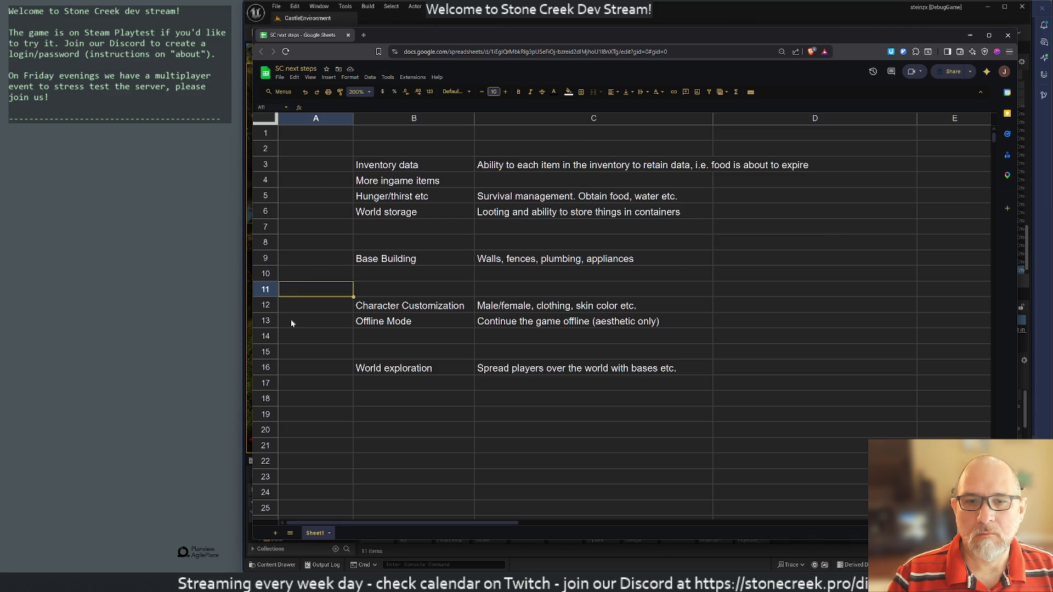
pyautogui.click(265, 305)
pyautogui.moveTo(265, 305); pyautogui.dragTo(264, 275)
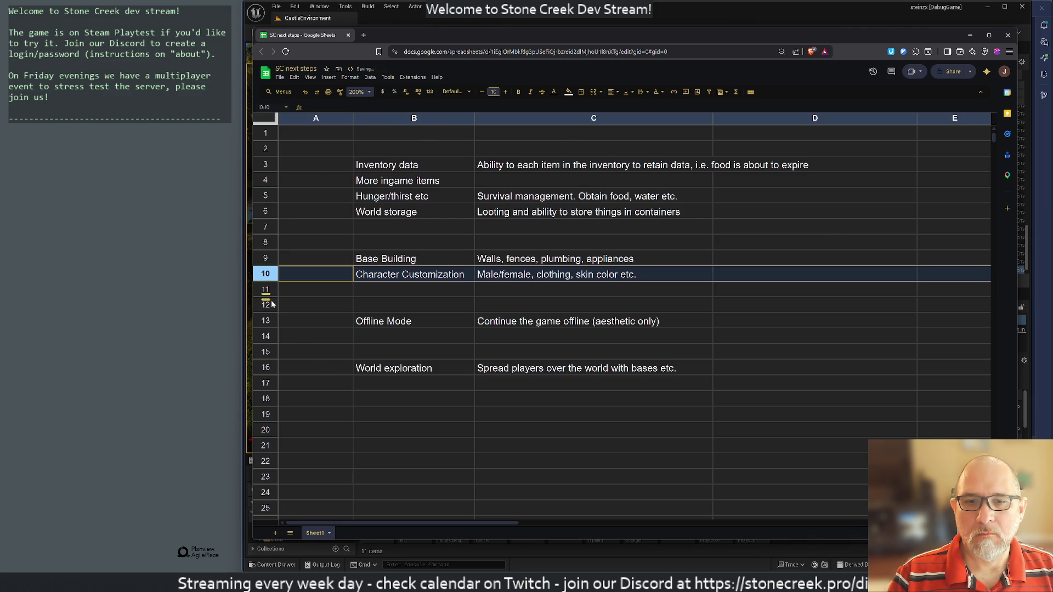
pyautogui.click(265, 320)
pyautogui.moveTo(265, 320); pyautogui.dragTo(263, 281)
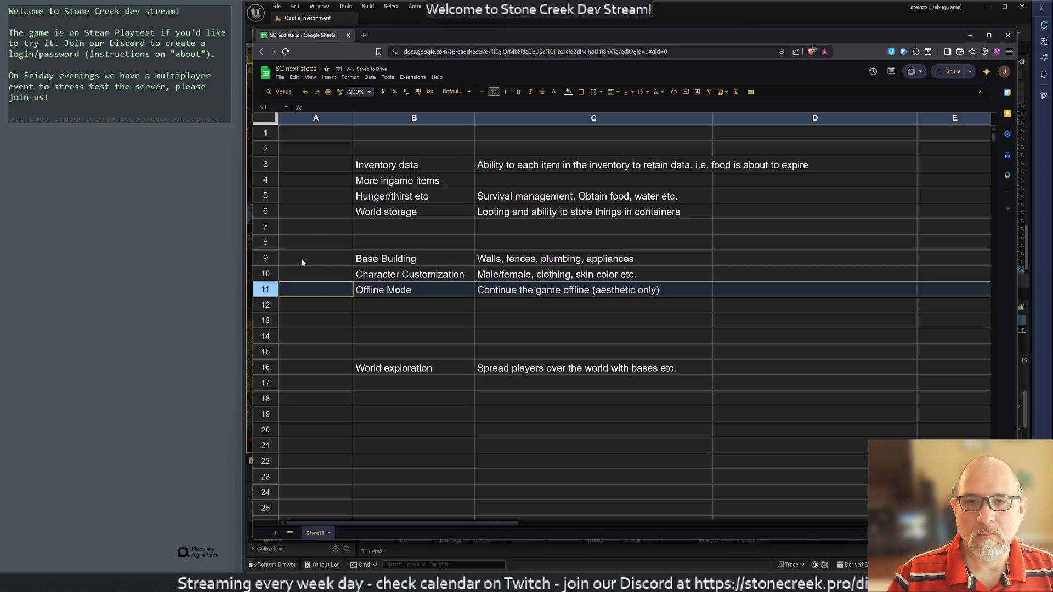
pyautogui.click(260, 256)
pyautogui.moveTo(260, 257)
pyautogui.mouseDown()
pyautogui.moveTo(263, 366)
pyautogui.moveTo(299, 368)
pyautogui.moveTo(272, 316)
pyautogui.moveTo(272, 283)
pyautogui.mouseUp()
pyautogui.keyDown('shift'); pyautogui.click(265, 351); pyautogui.keyUp('shift')
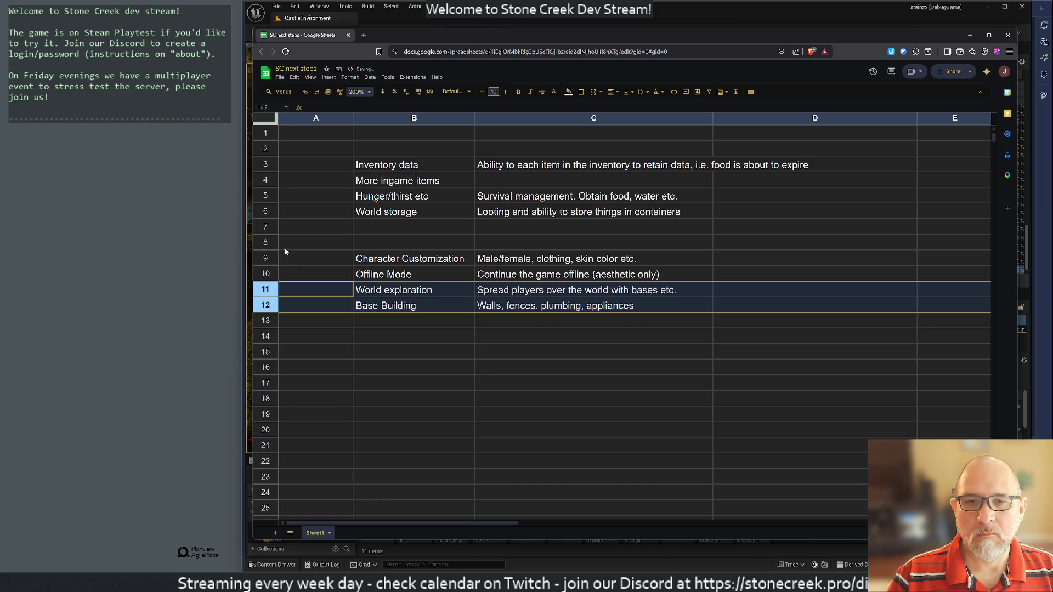
# Step: Delete the empty rows 7 and 8 from the list
pyautogui.click(266, 237)
pyautogui.keyDown('shift'); pyautogui.click(266, 229); pyautogui.keyUp('shift')
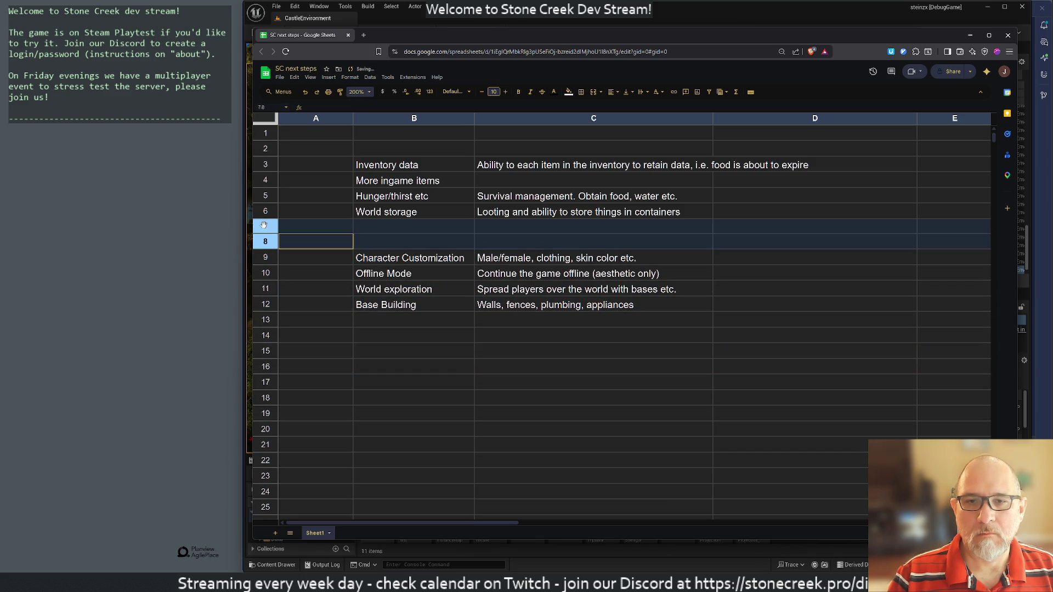
pyautogui.rightClick(265, 238)
pyautogui.click(290, 323)
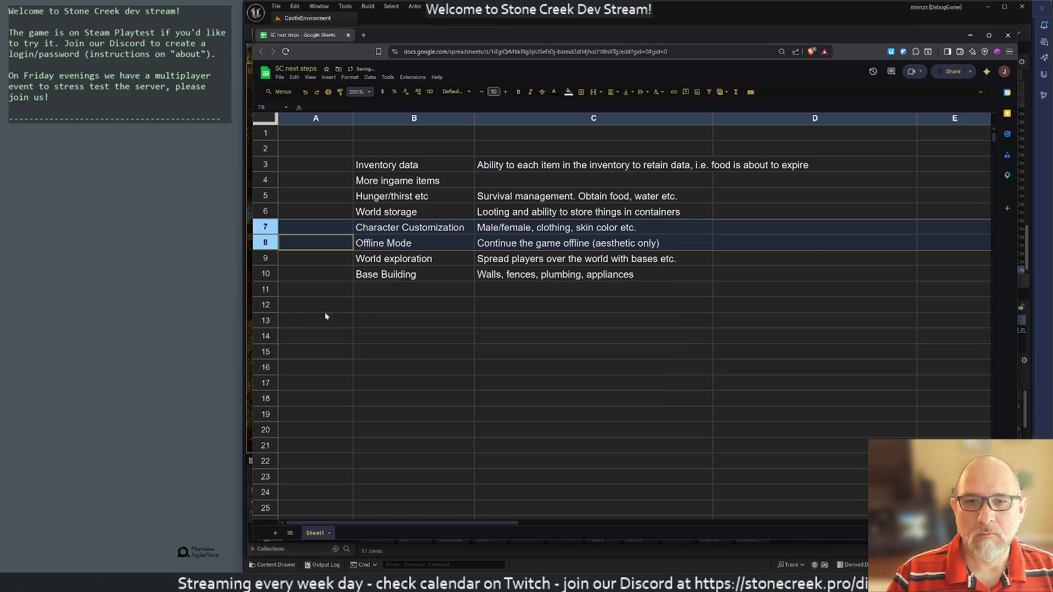
pyautogui.click(395, 306)
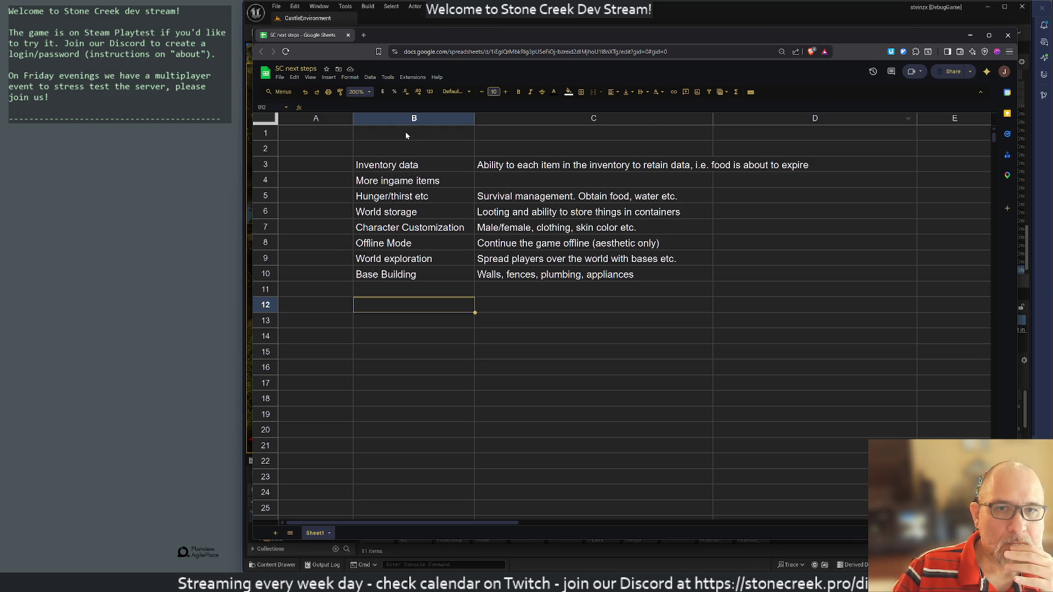
# Step: Insert a blank row at the top and enter the heading 'Roadmap' in B2
pyautogui.click(265, 133)
pyautogui.rightClick(265, 133)
pyautogui.click(329, 187)
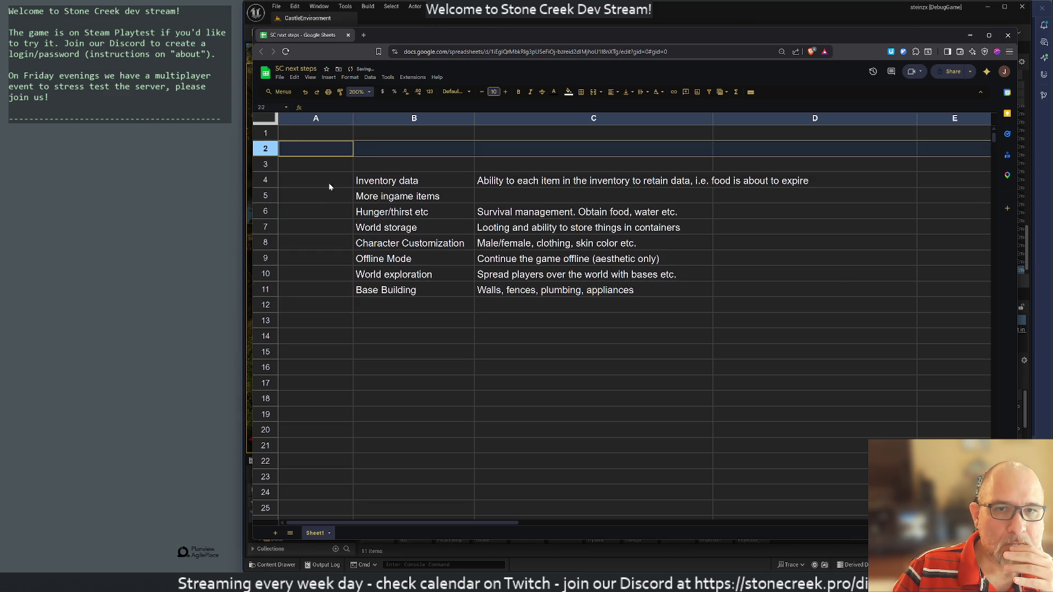
pyautogui.click(377, 150)
pyautogui.write('Road')
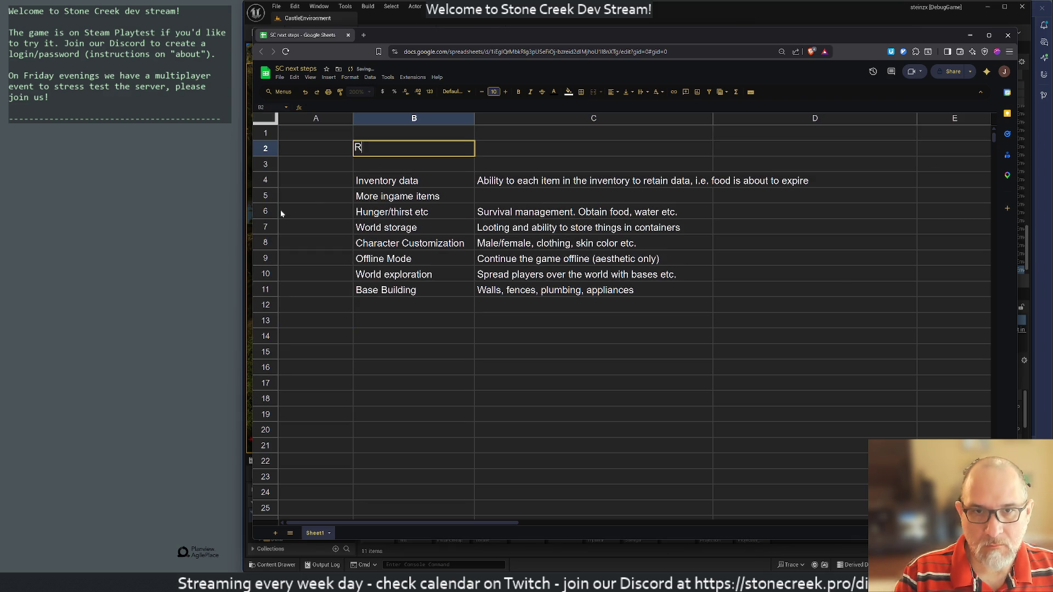
pyautogui.press('BackSpace')
pyautogui.press('BackSpace')
pyautogui.press('BackSpace')
pyautogui.write('oadmap')
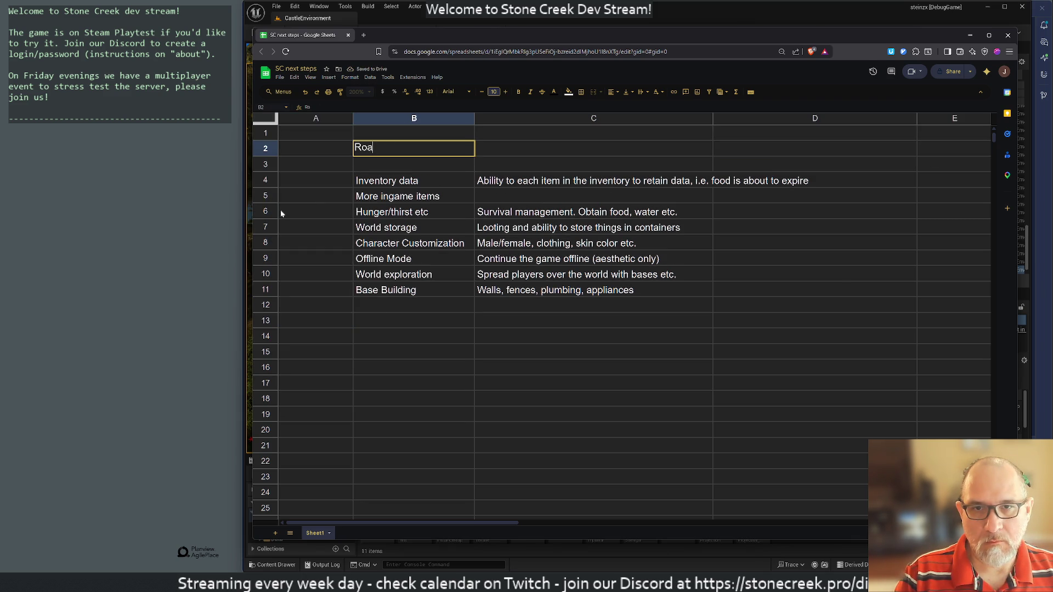
pyautogui.press('Return')
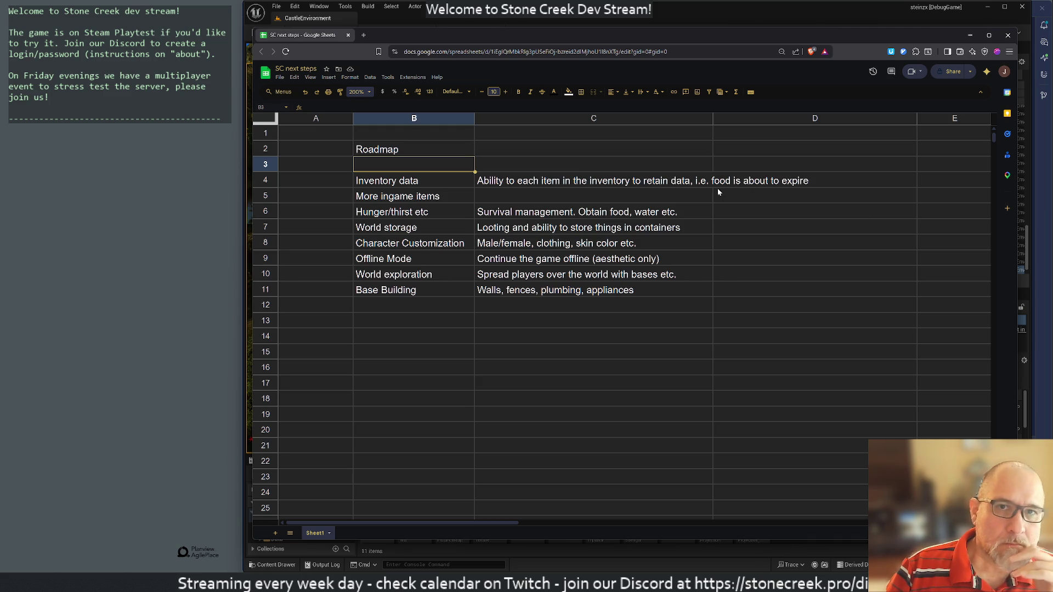
pyautogui.moveTo(617, 582)
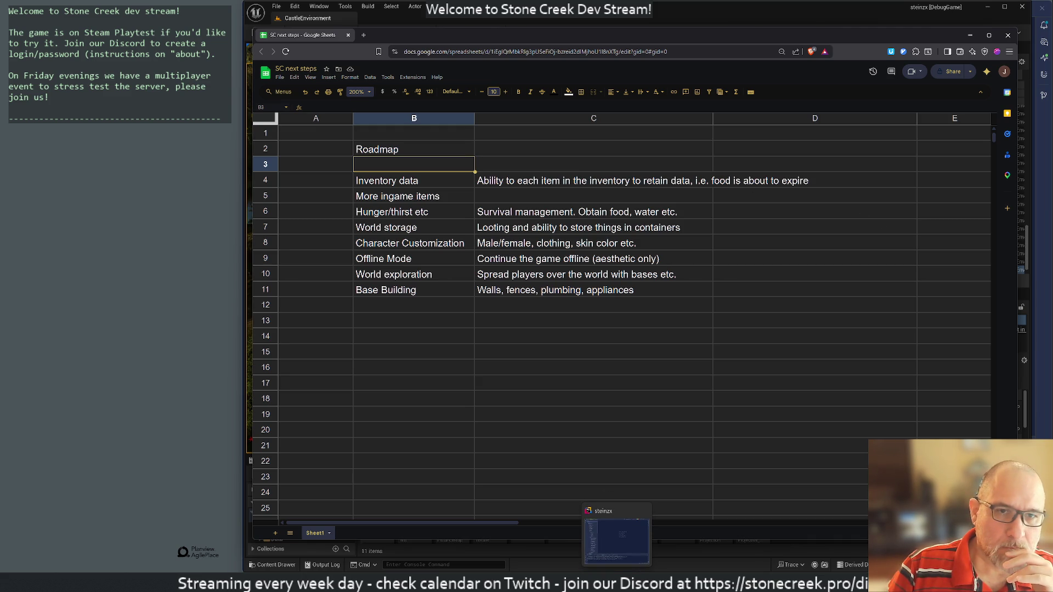
# Step: Launch Discord from Windows search, then minimize it so the sheet stays visible
pyautogui.click(598, 404)
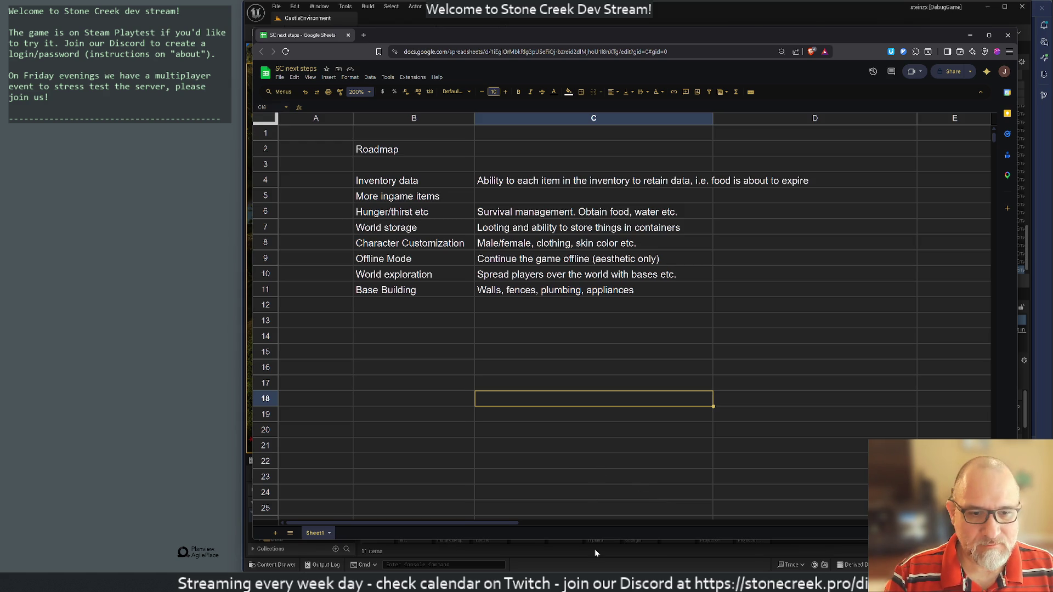
pyautogui.moveTo(598, 582)
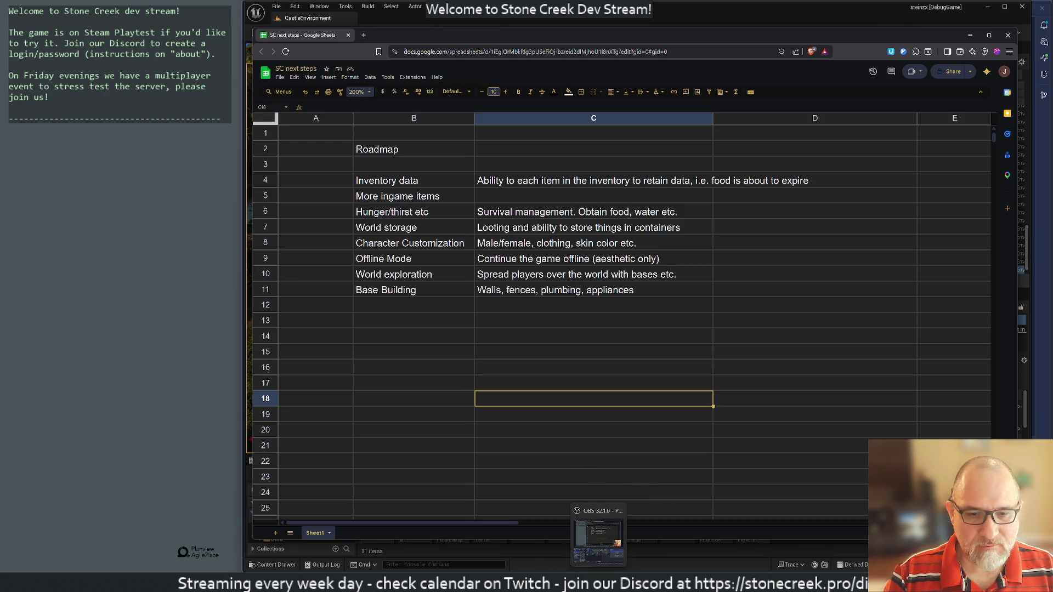
pyautogui.press('super')
pyautogui.write('discord')
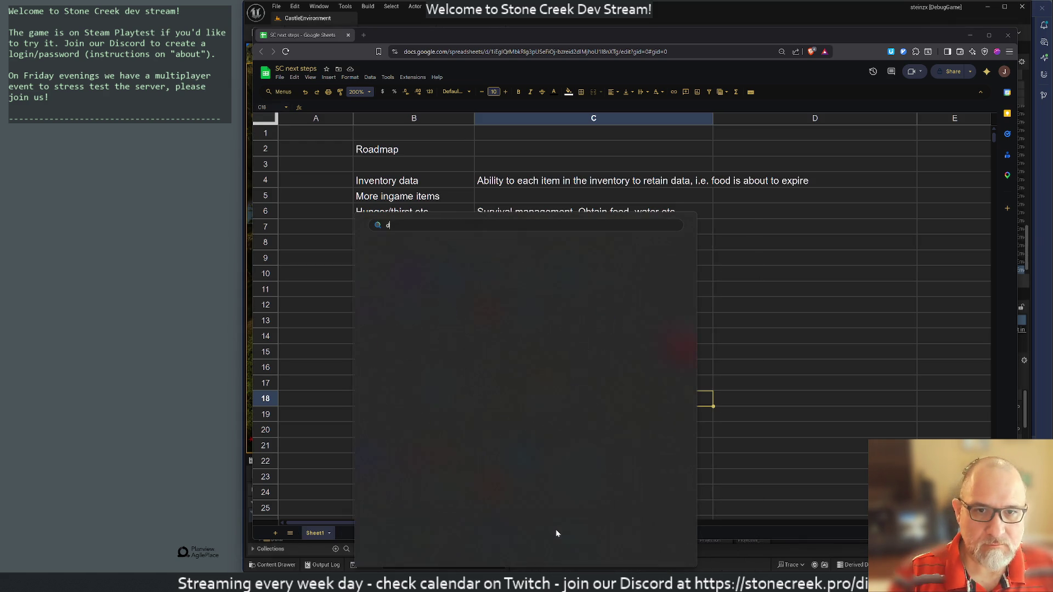
pyautogui.press('Return')
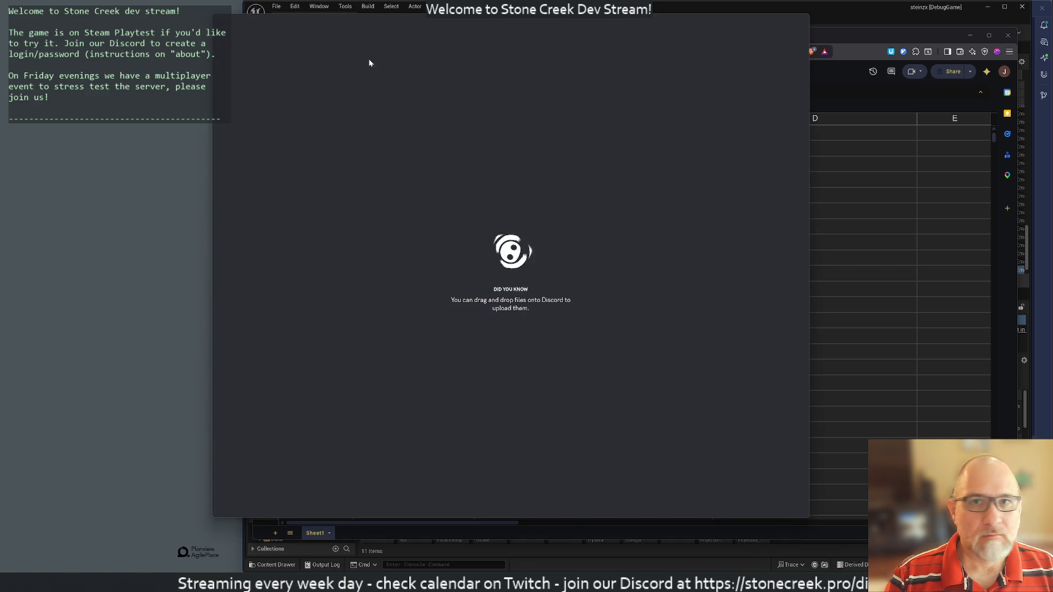
pyautogui.click(300, 18)
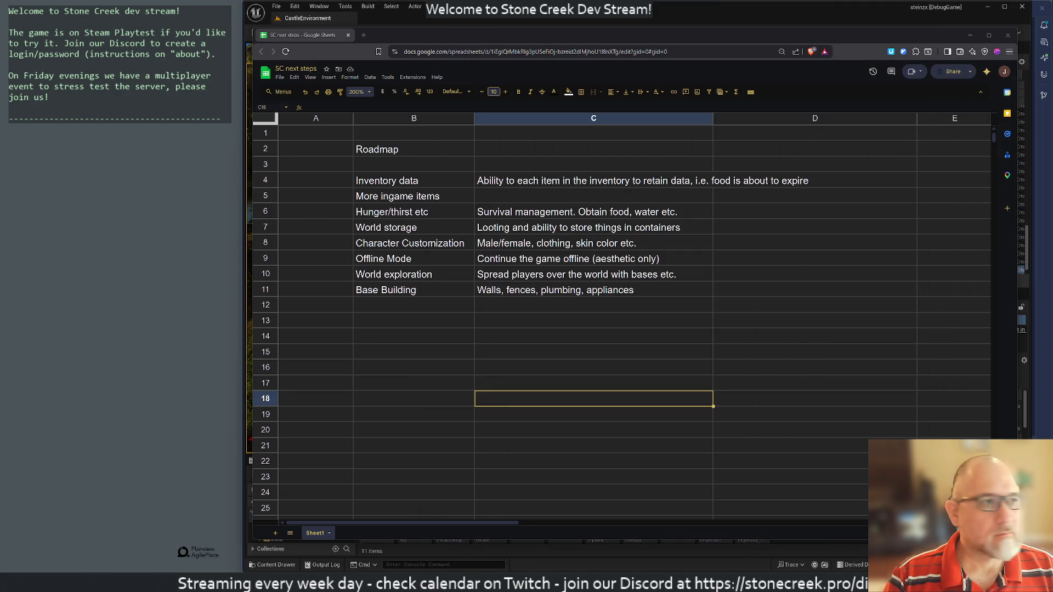
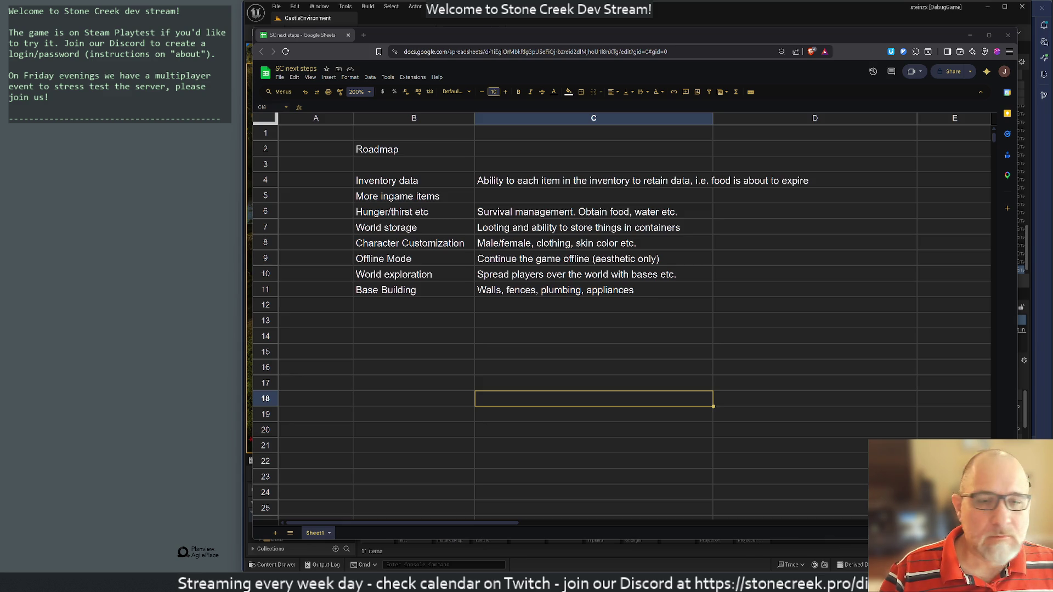
# Step: Open a blank New Objective form on the Stone Creek Development board's OKRs page
pyautogui.click(814, 294)
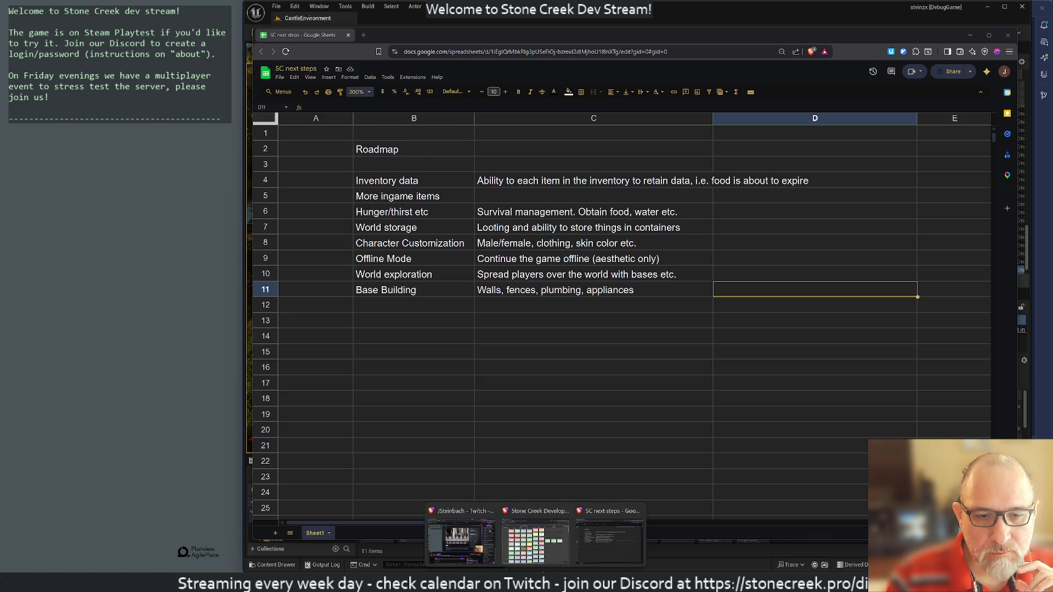
pyautogui.hotkey('alt', 'Tab')
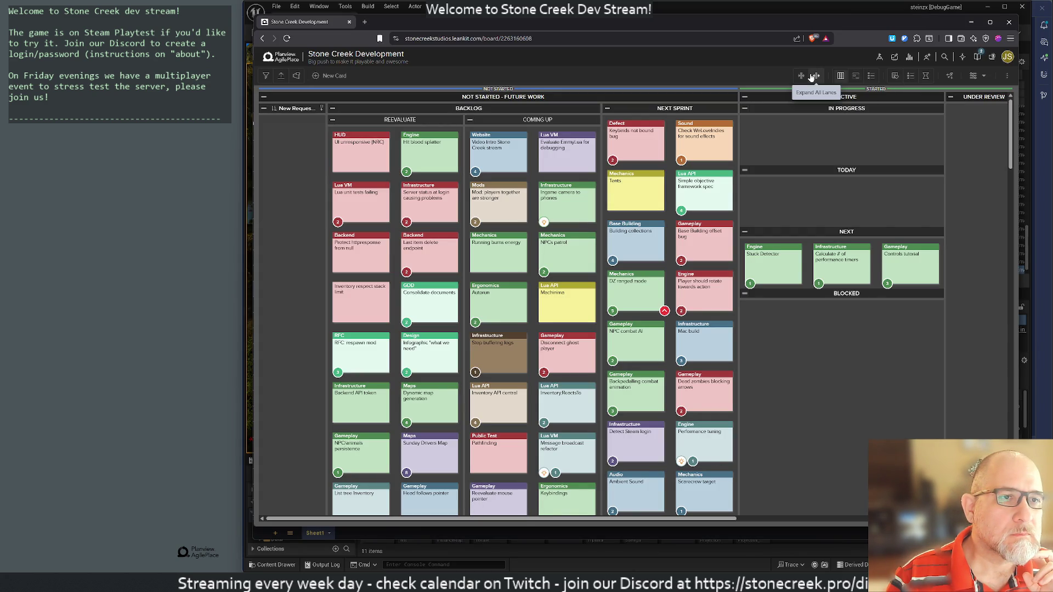
pyautogui.click(879, 59)
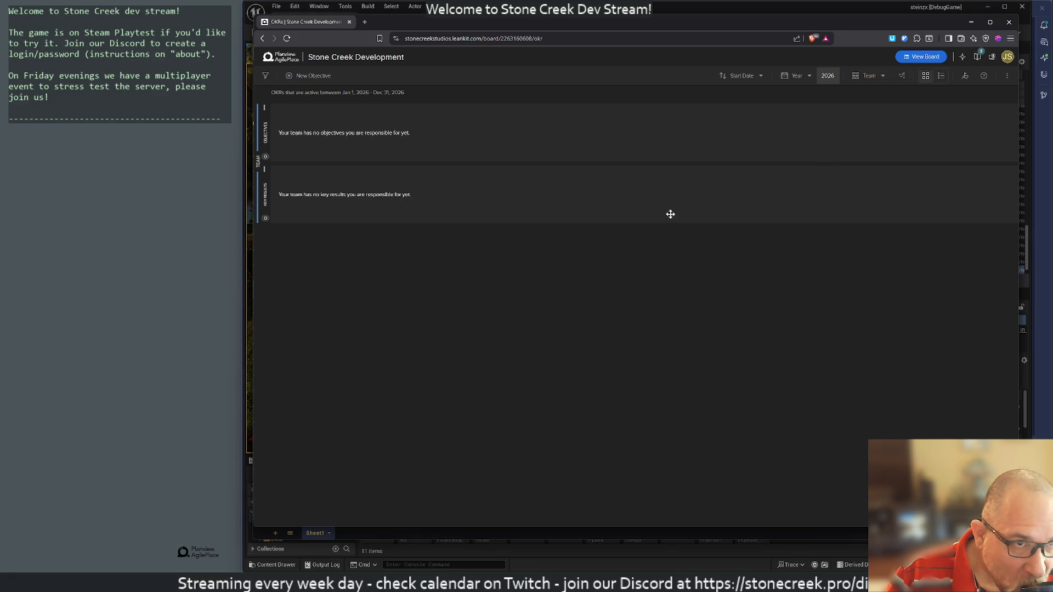
pyautogui.click(303, 77)
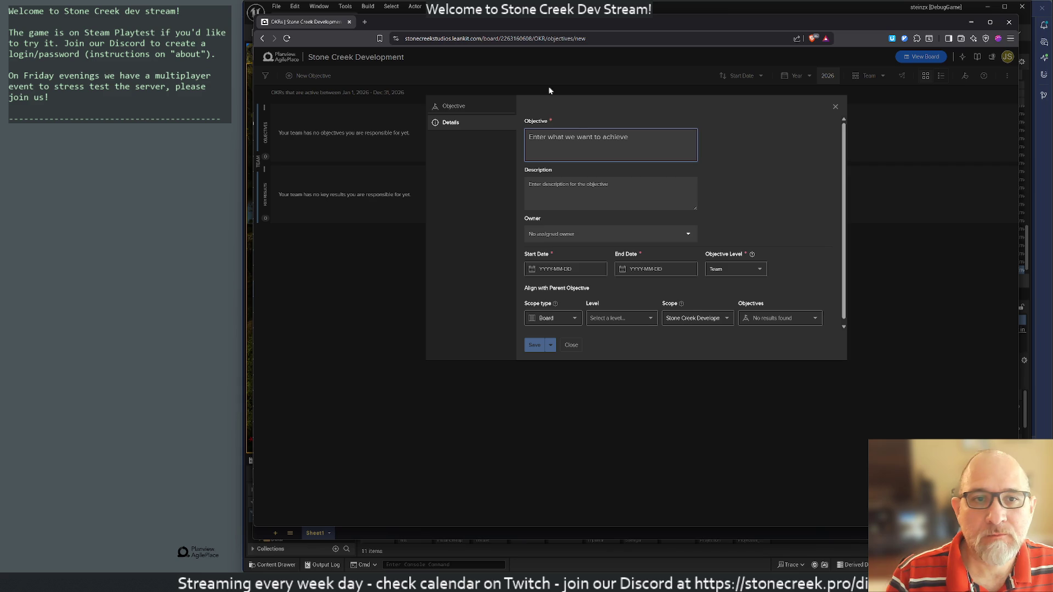
pyautogui.moveTo(394, 23)
pyautogui.mouseDown()
pyautogui.moveTo(641, 107)
pyautogui.moveTo(614, 60)
pyautogui.moveTo(655, 53)
pyautogui.moveTo(356, 66)
pyautogui.moveTo(445, 82)
pyautogui.moveTo(379, 72)
pyautogui.moveTo(398, 41)
pyautogui.mouseUp()
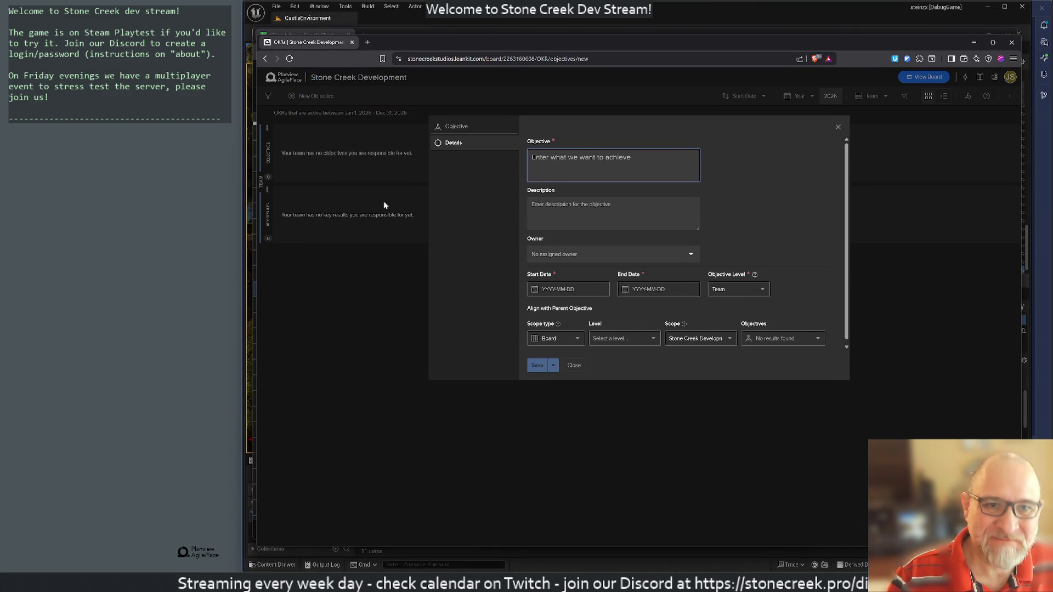
# Step: Title the objective 'World Inventory' and describe it: world item inventory, spawning, auditing, admin tools
pyautogui.write('Inv')
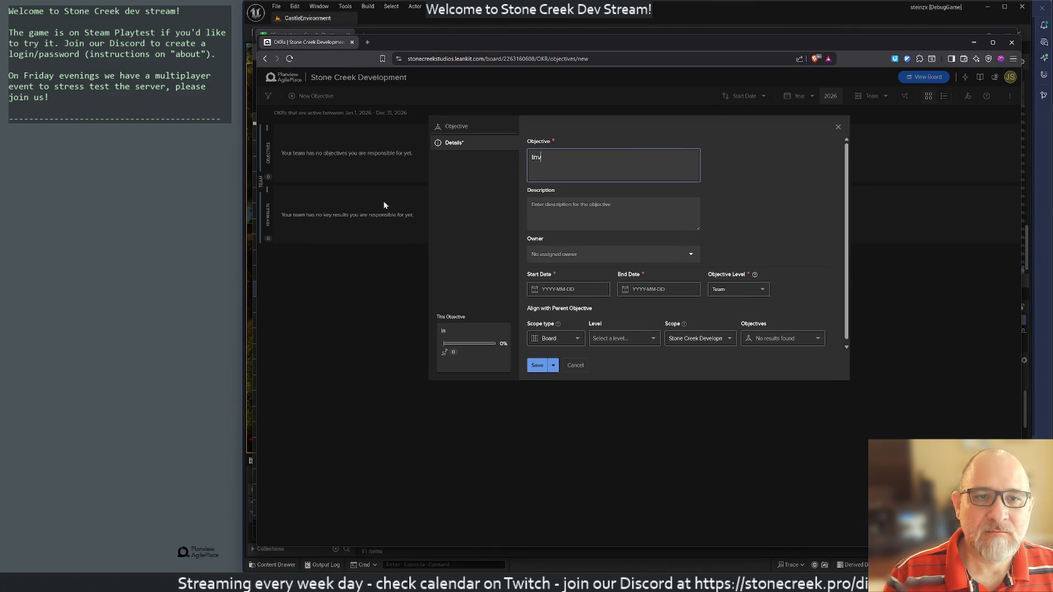
pyautogui.write('entory Dat')
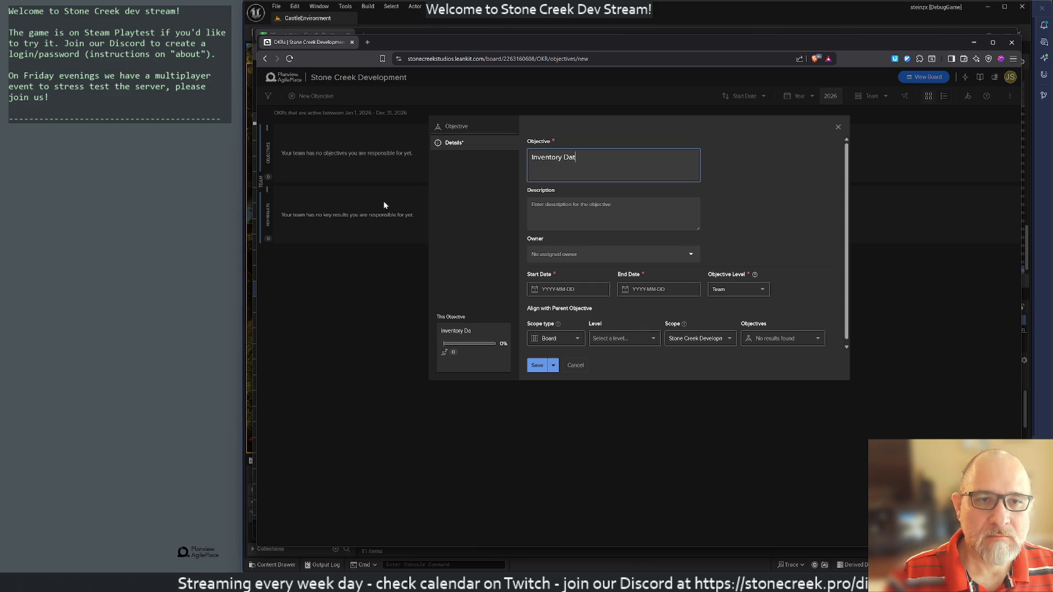
pyautogui.press('BackSpace')
pyautogui.press('BackSpace')
pyautogui.press('BackSpace')
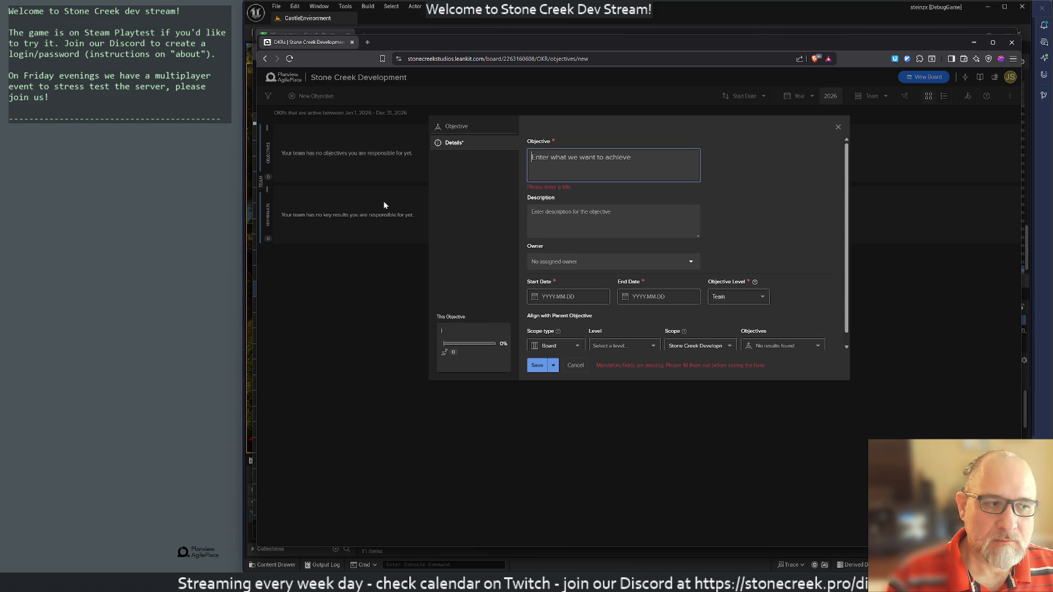
pyautogui.write('W')
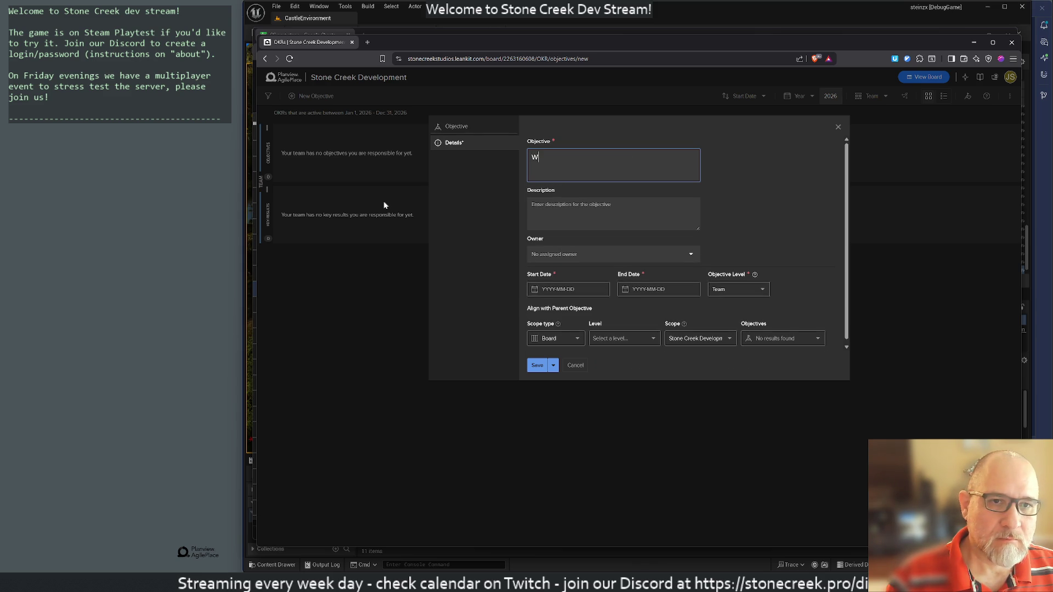
pyautogui.write('orld Inventory')
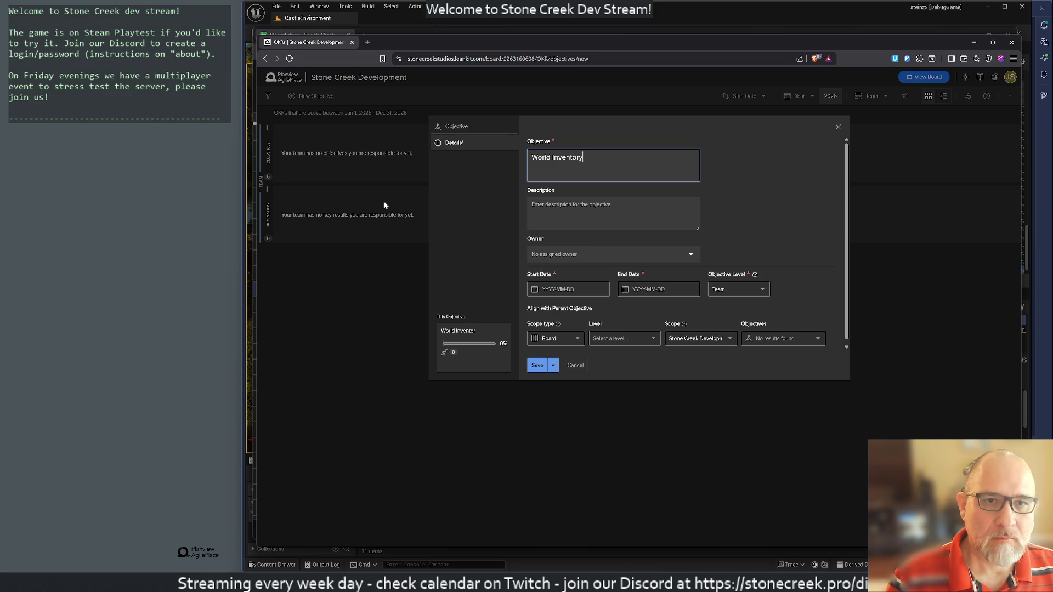
pyautogui.press('Tab')
pyautogui.write('Ability t')
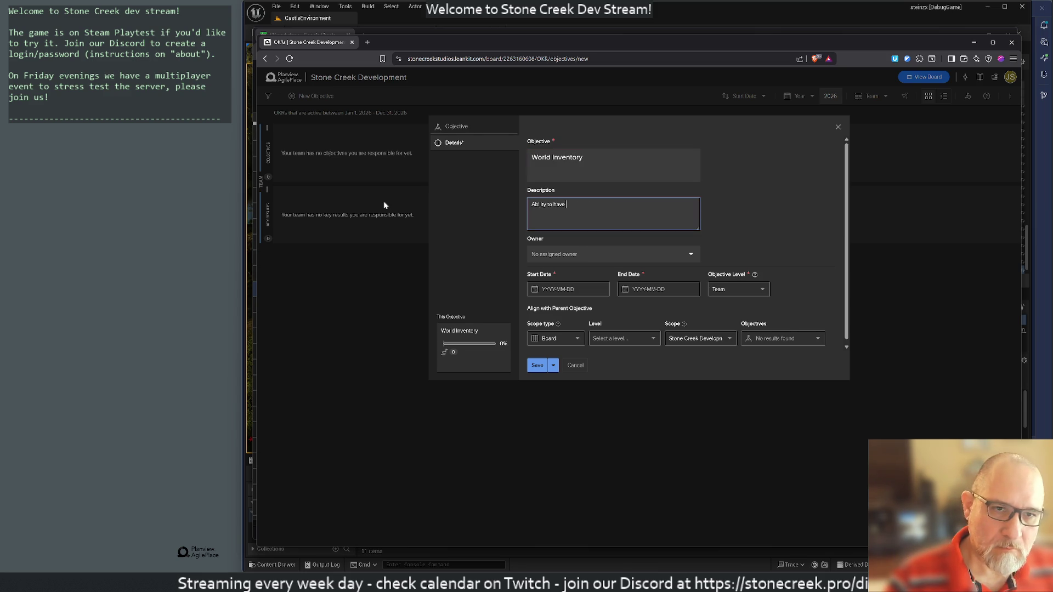
pyautogui.write('Inven')
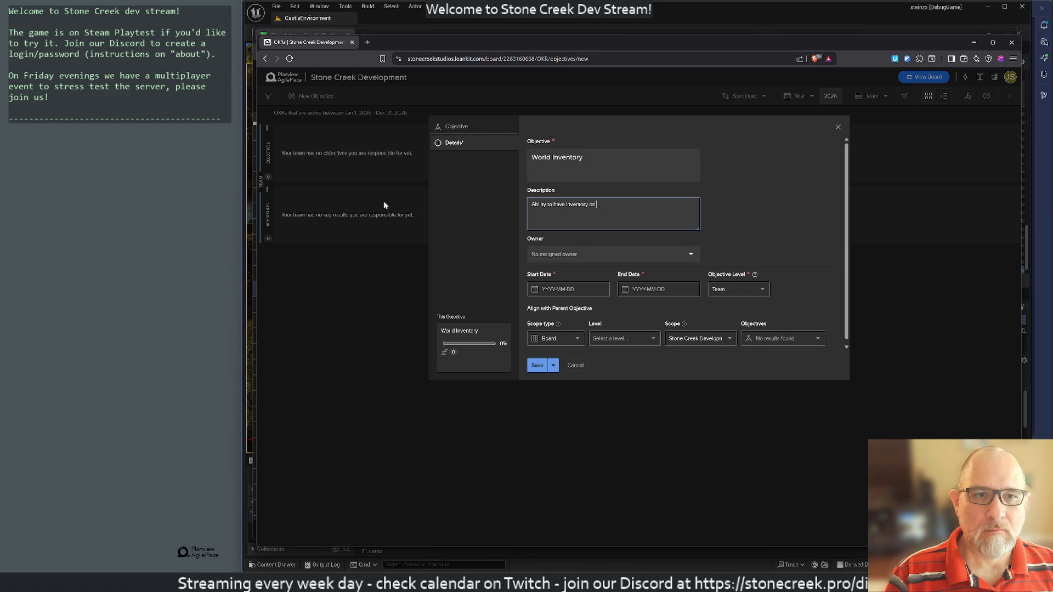
pyautogui.write('ms.')
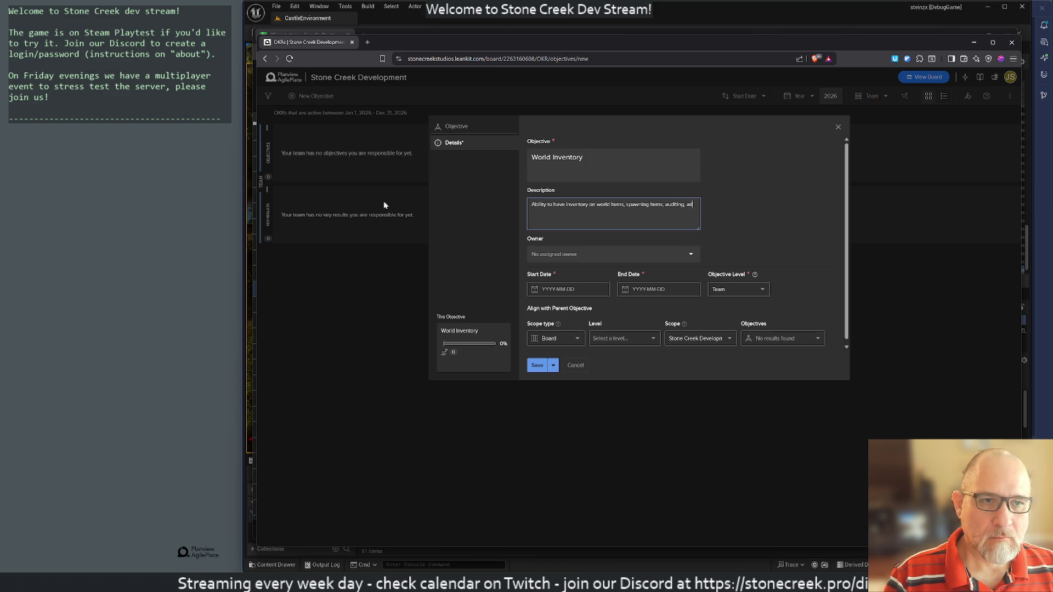
pyautogui.write('min tools.')
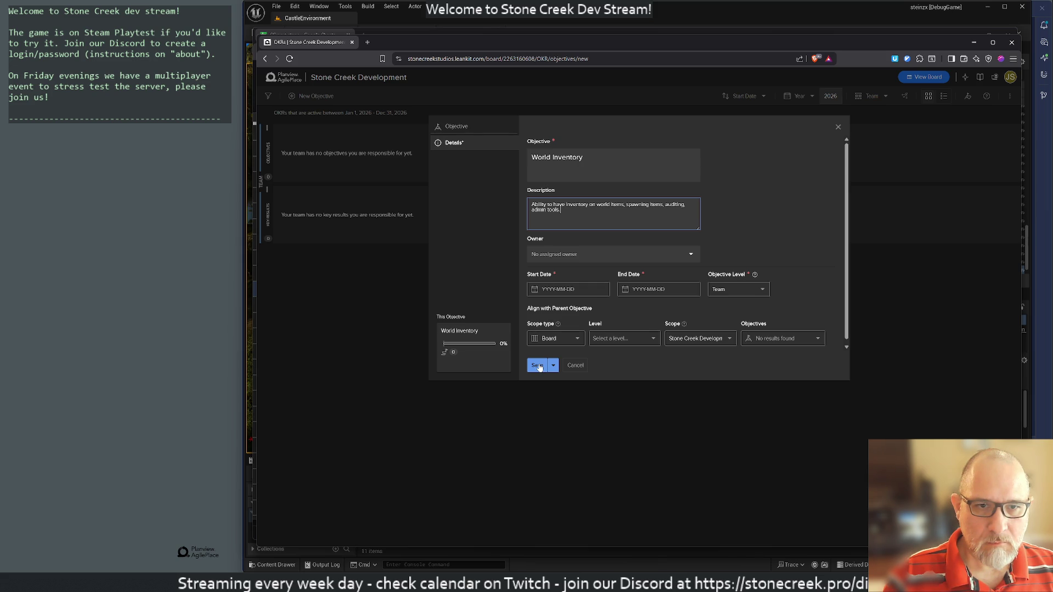
# Step: Keep Board as the objective's scope type and review the level options
pyautogui.click(539, 367)
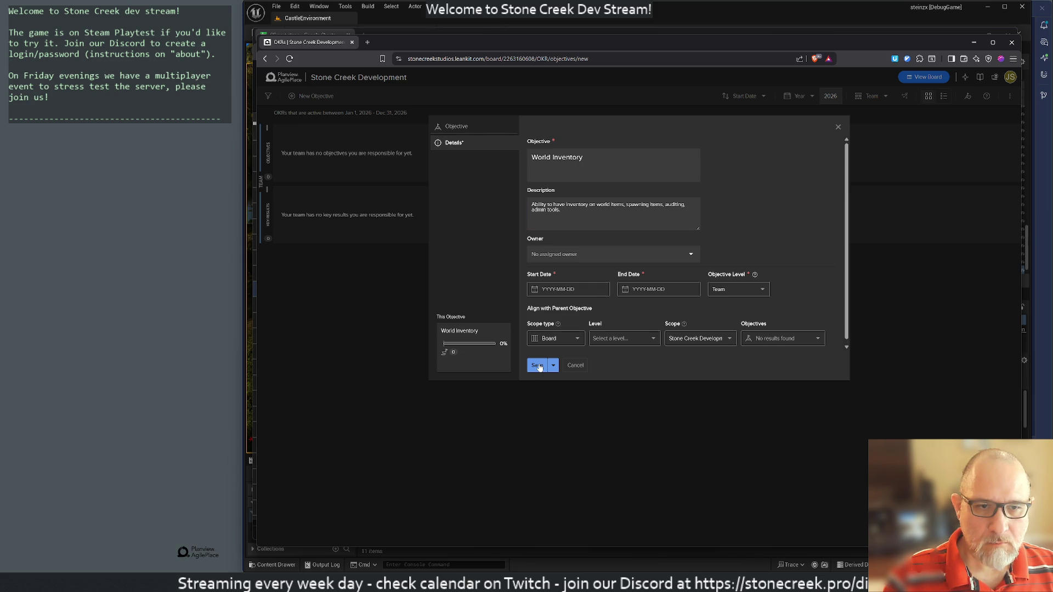
pyautogui.click(553, 339)
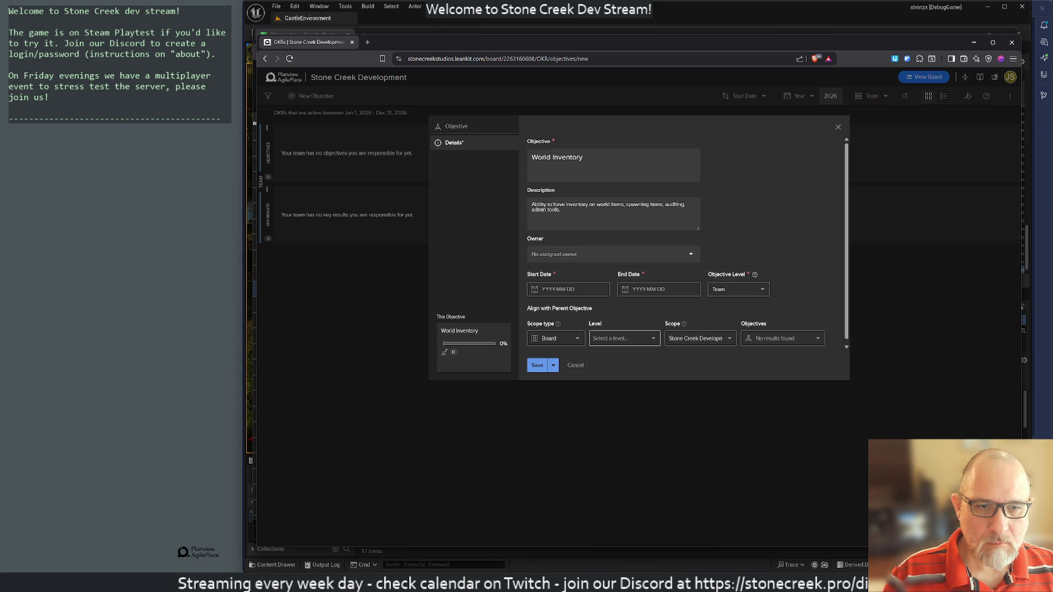
pyautogui.click(579, 340)
pyautogui.click(580, 342)
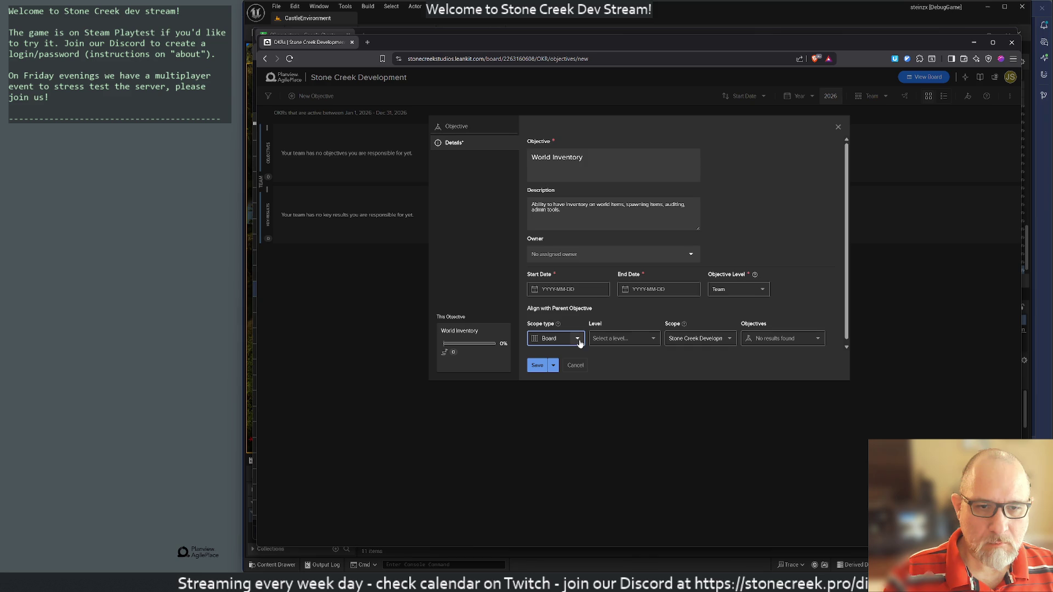
pyautogui.click(624, 338)
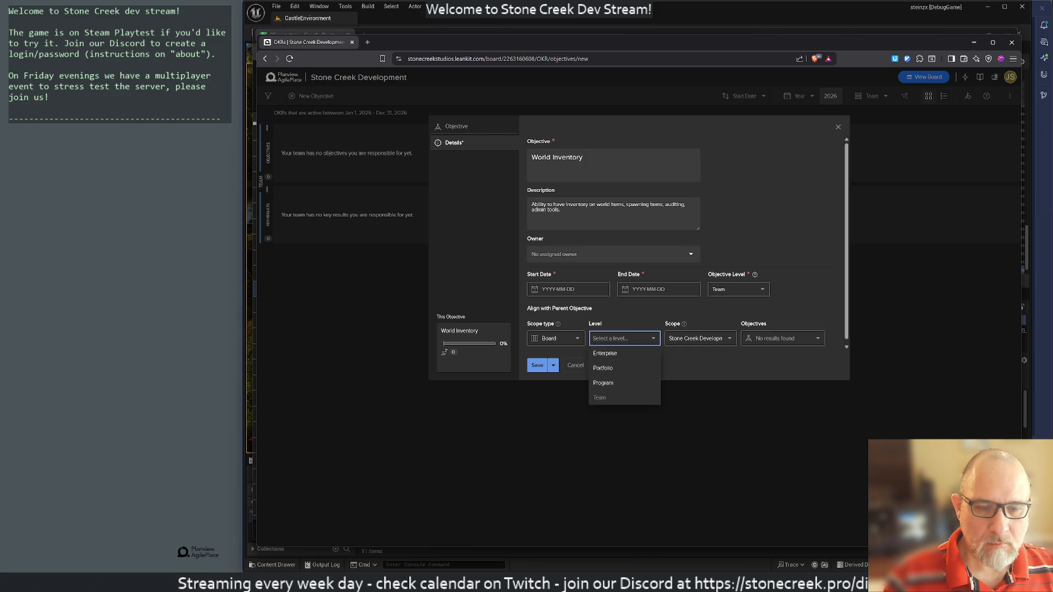
pyautogui.click(686, 374)
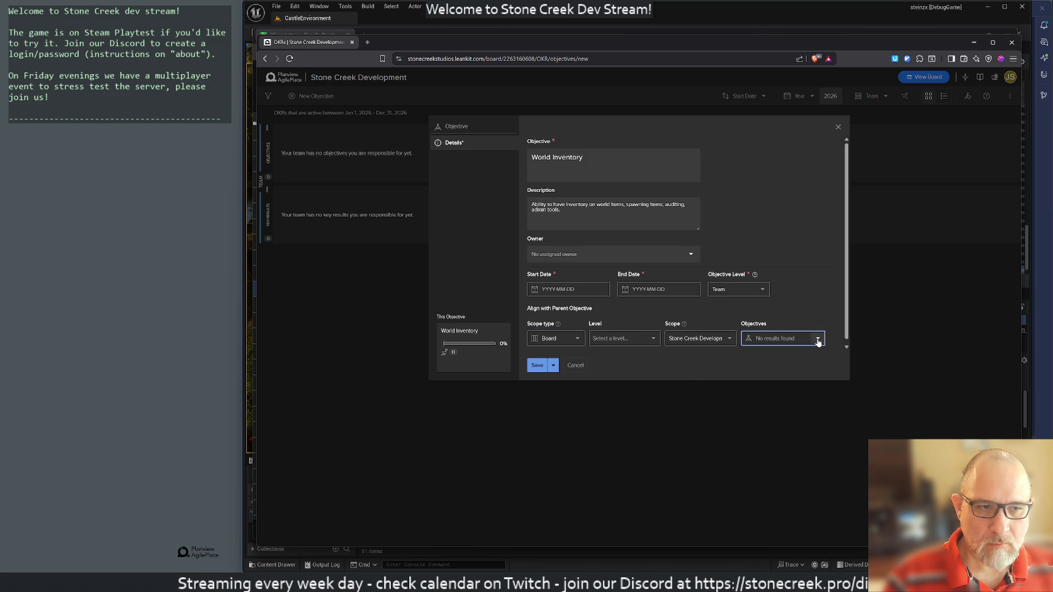
pyautogui.click(539, 368)
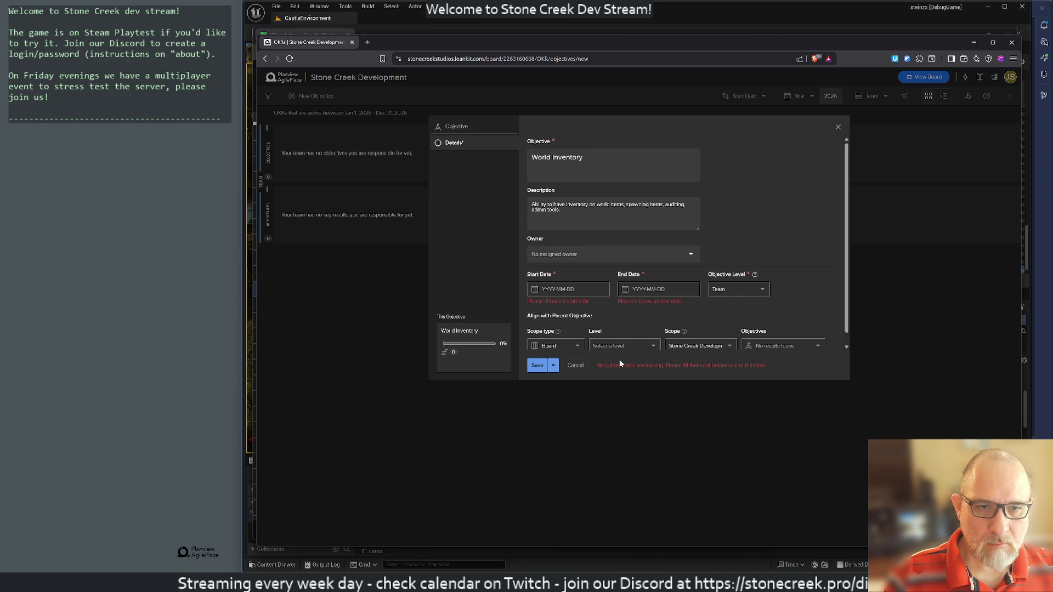
# Step: Set the objective to run 2026-04-27 to 2026-05-09 and save World Inventory
pyautogui.click(565, 289)
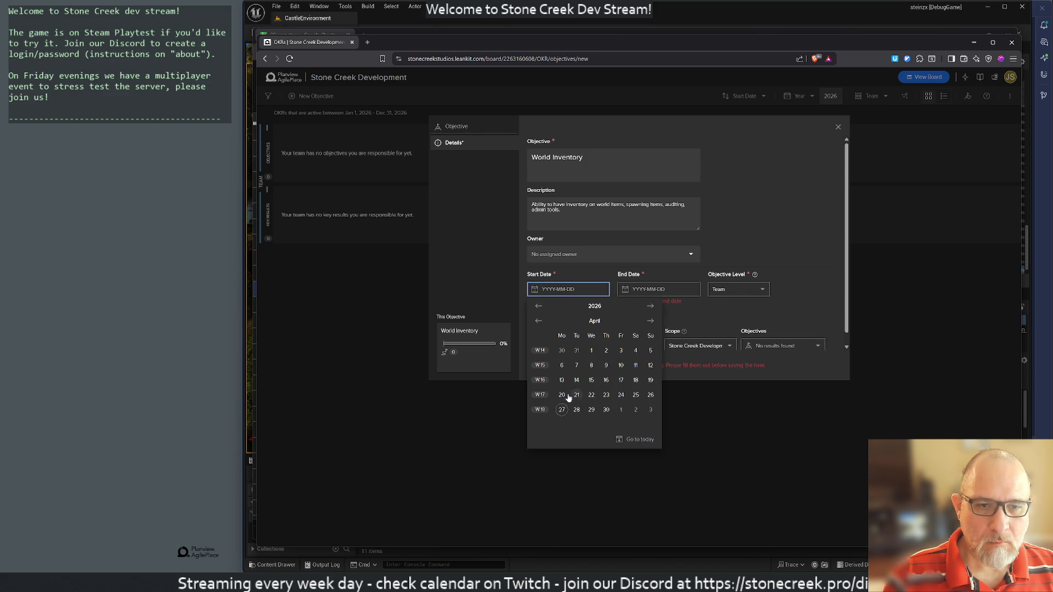
pyautogui.click(567, 412)
pyautogui.click(655, 289)
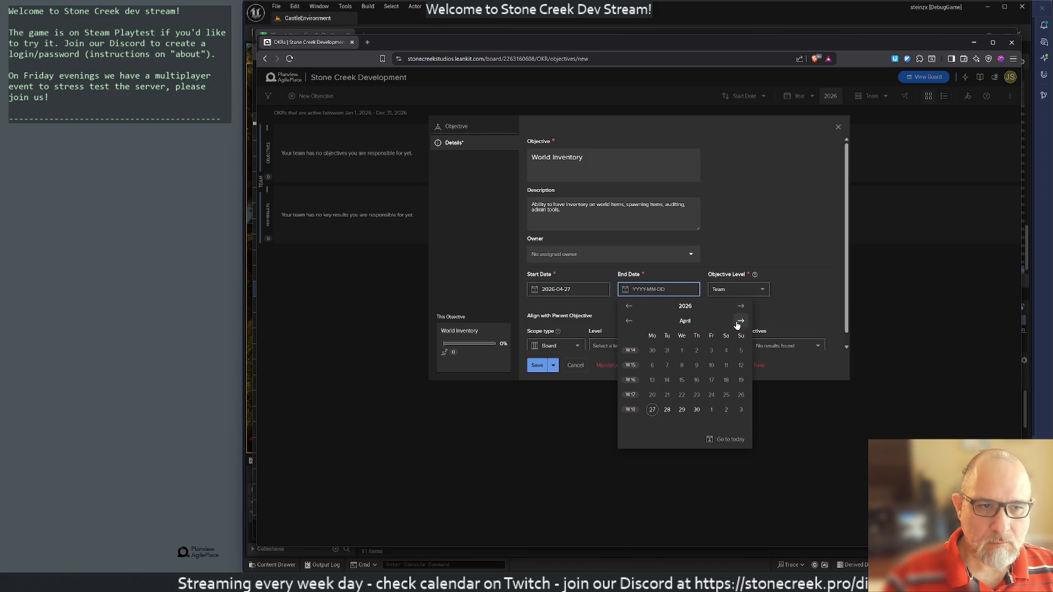
pyautogui.click(741, 321)
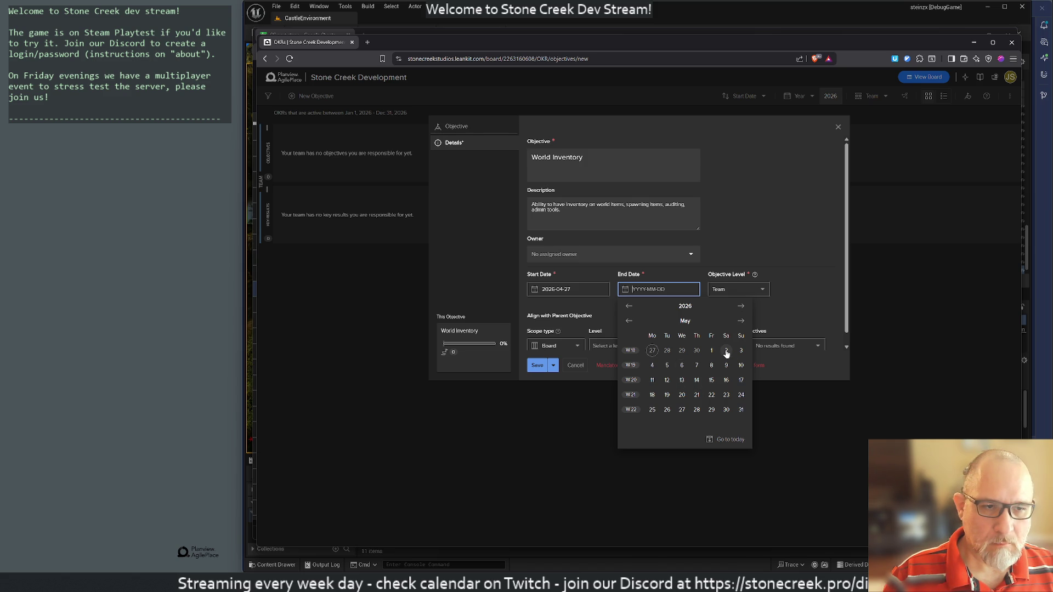
pyautogui.click(725, 365)
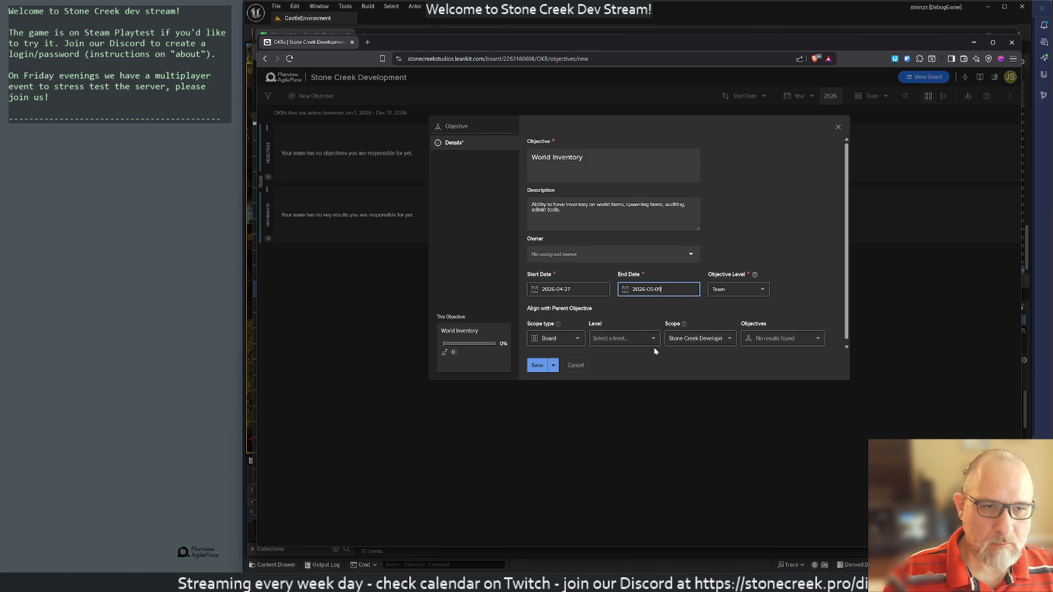
pyautogui.click(536, 365)
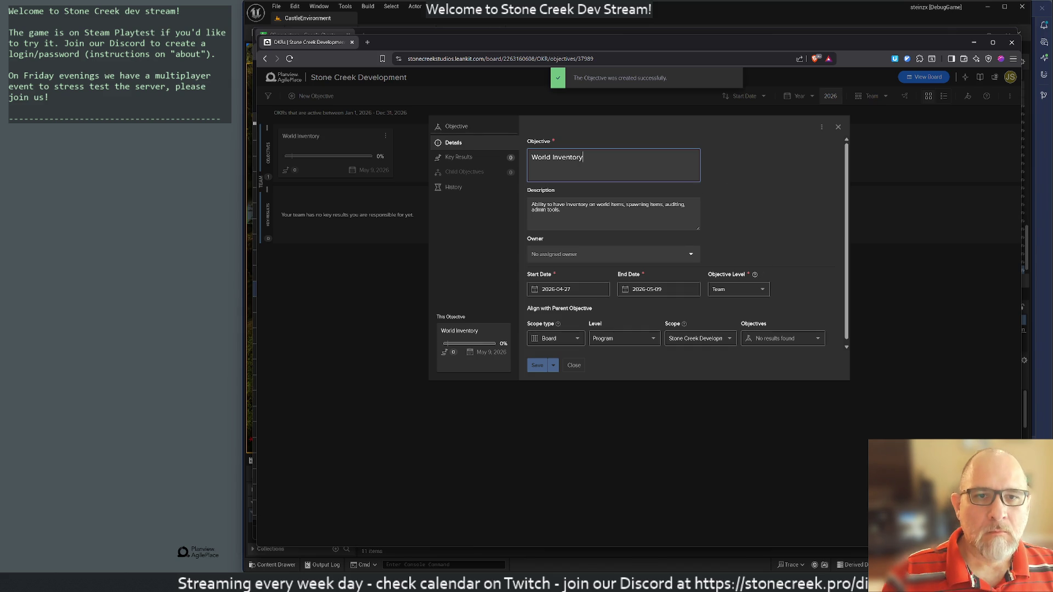
# Step: Draft a 'World Items hold inventory' key result, then discard it unsaved
pyautogui.click(449, 159)
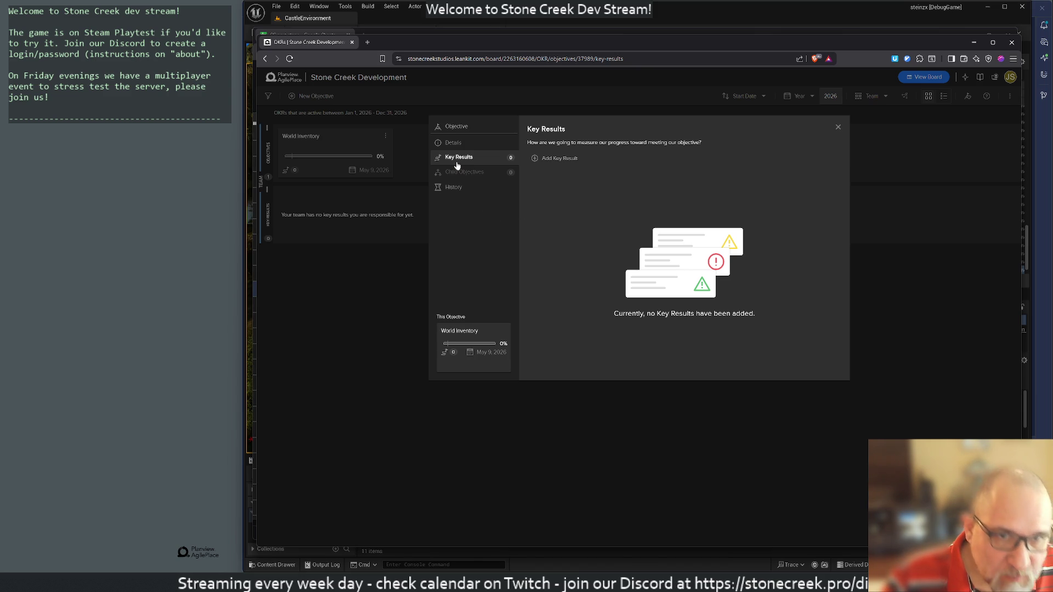
pyautogui.click(552, 158)
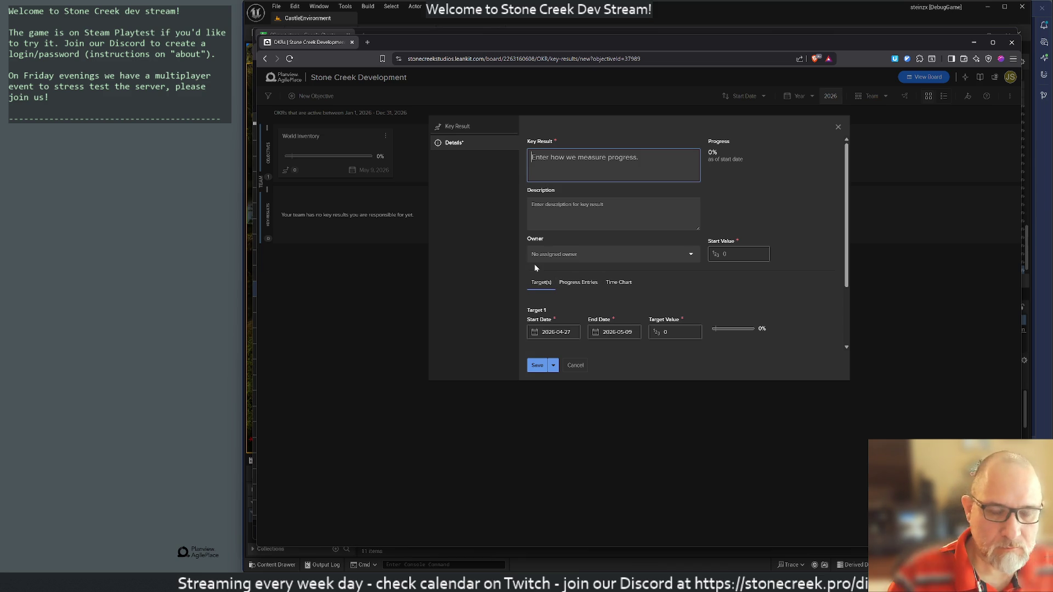
pyautogui.write('Wo')
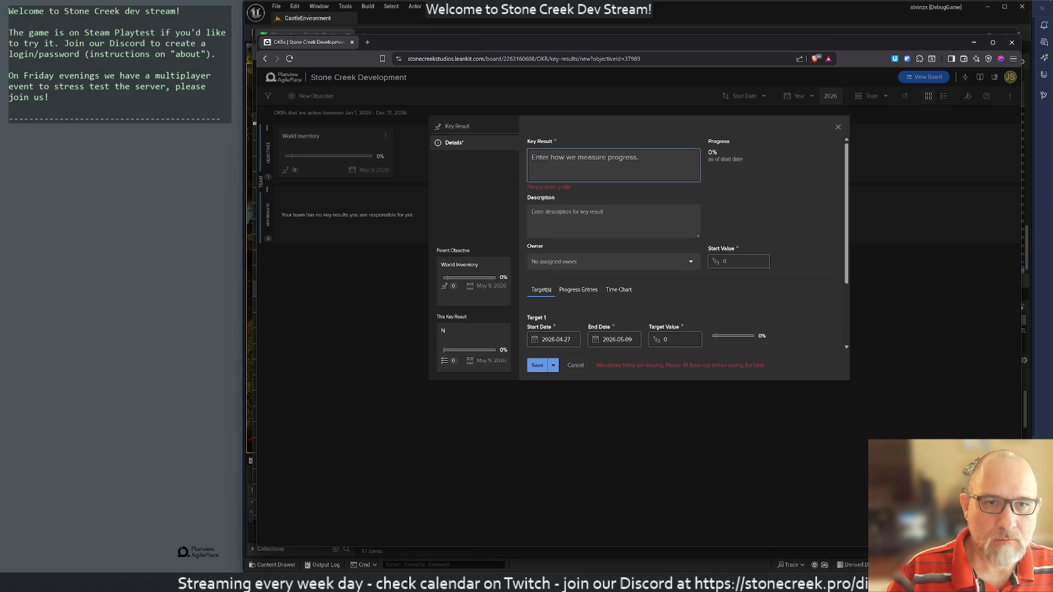
pyautogui.write('rld ')
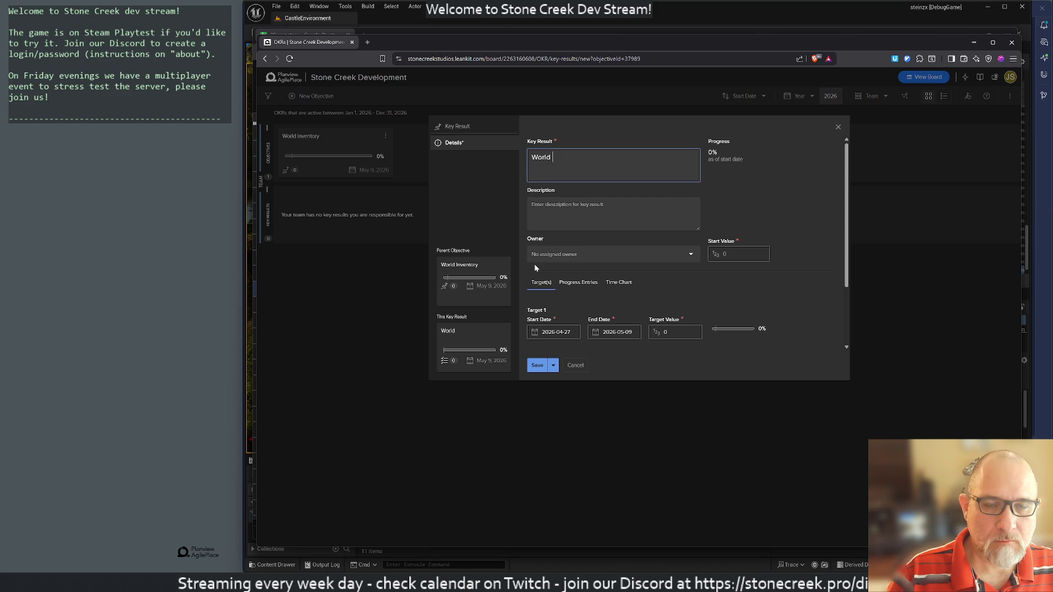
pyautogui.write('Items hold ')
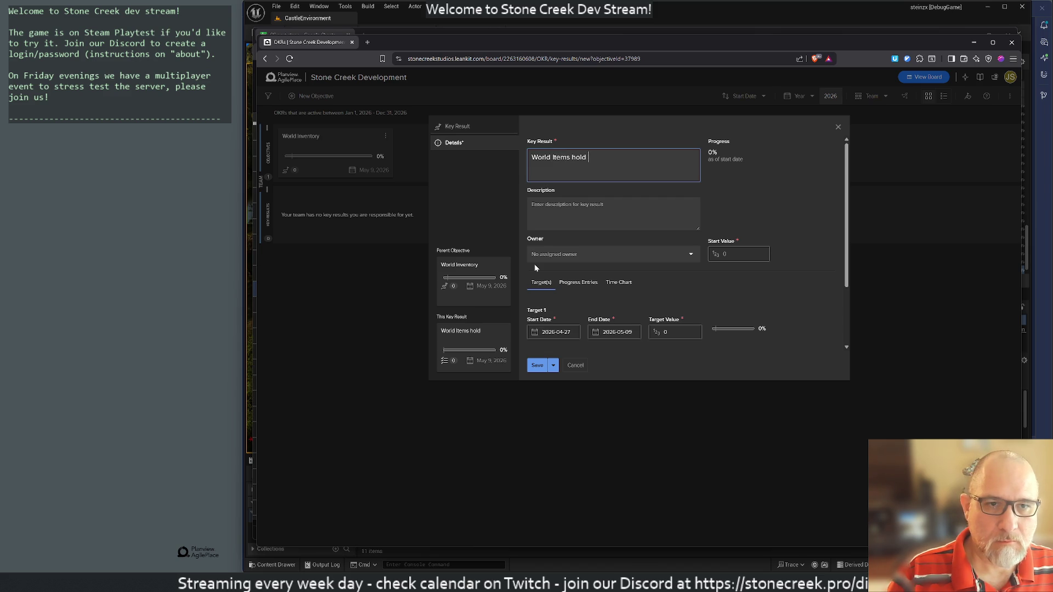
pyautogui.write('inventory')
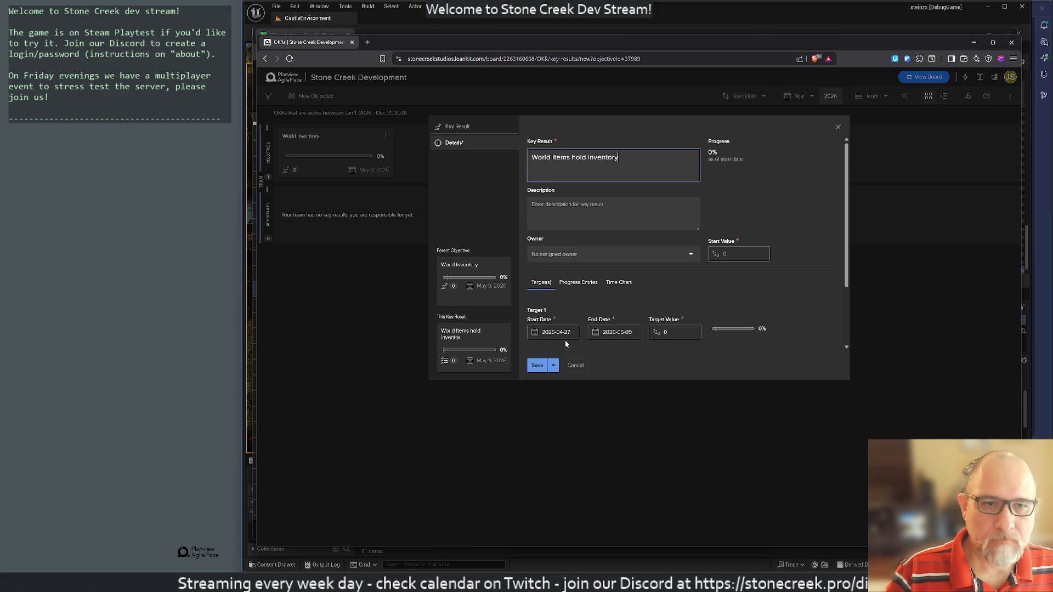
pyautogui.click(538, 366)
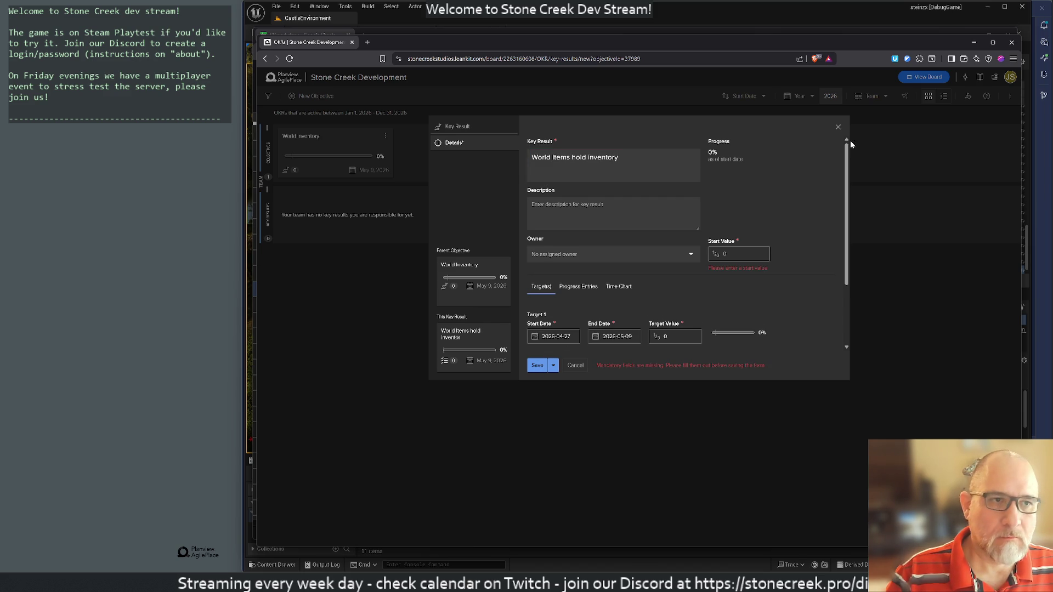
pyautogui.click(834, 125)
pyautogui.click(672, 117)
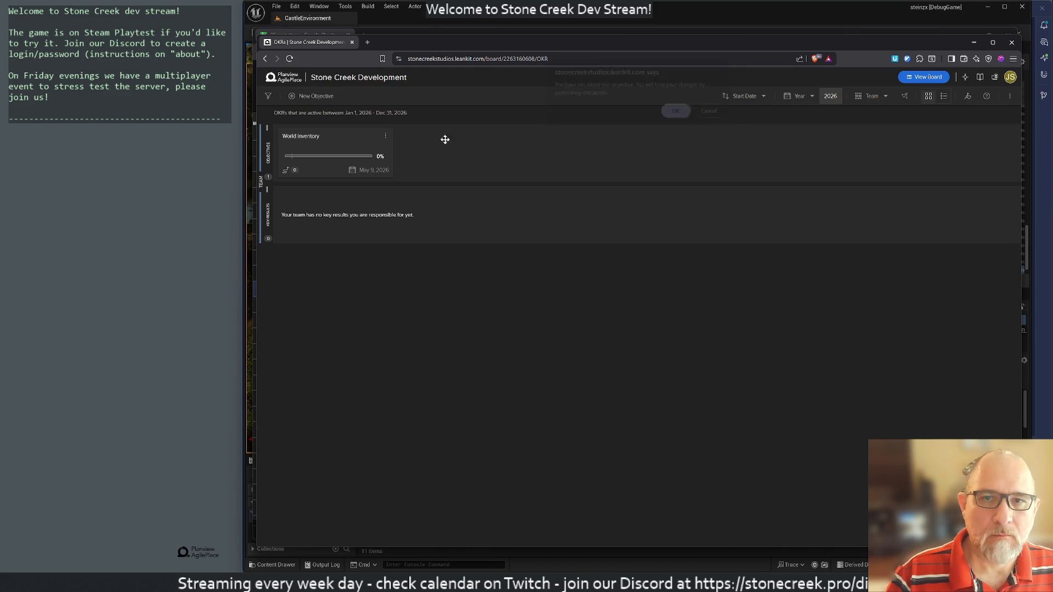
# Step: Go to the Stone Creek Development kanban board and open its Whiteboards list
pyautogui.click(923, 77)
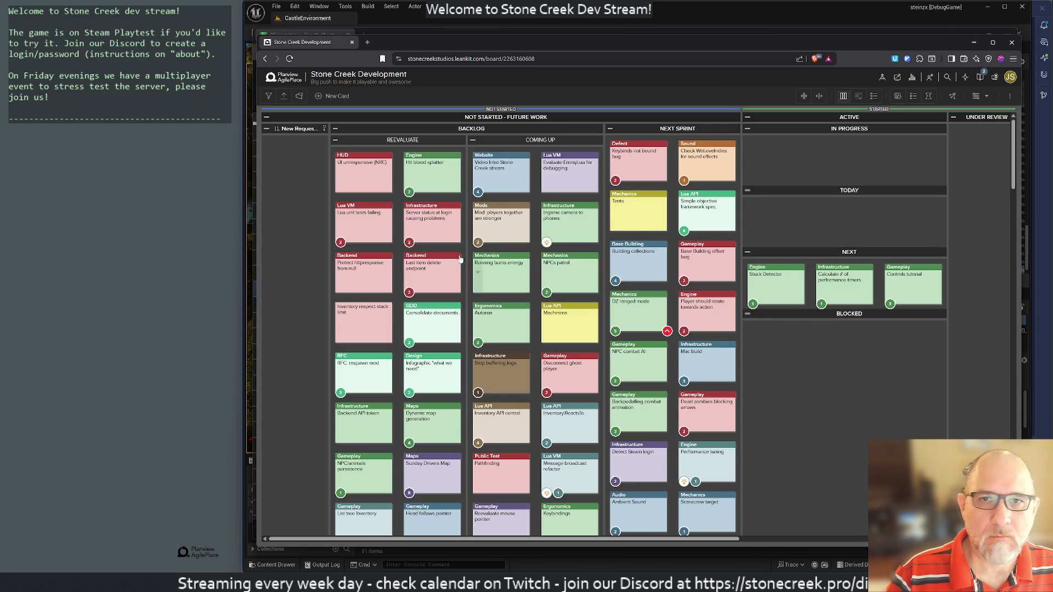
pyautogui.click(897, 78)
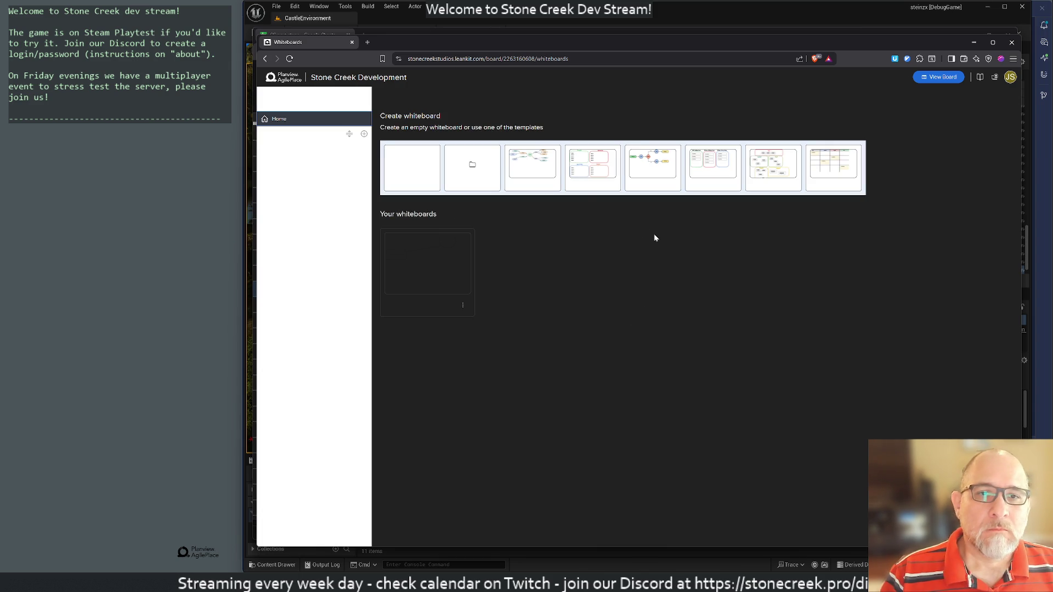
# Step: Open the Untitled whiteboard and delete the circle and its arrow
pyautogui.click(426, 262)
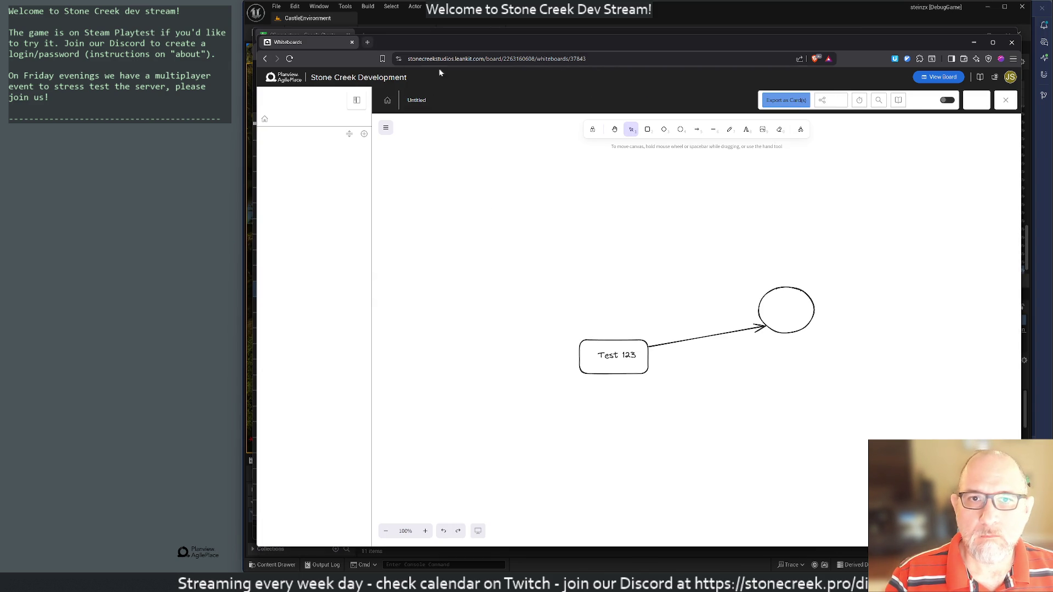
pyautogui.click(760, 315)
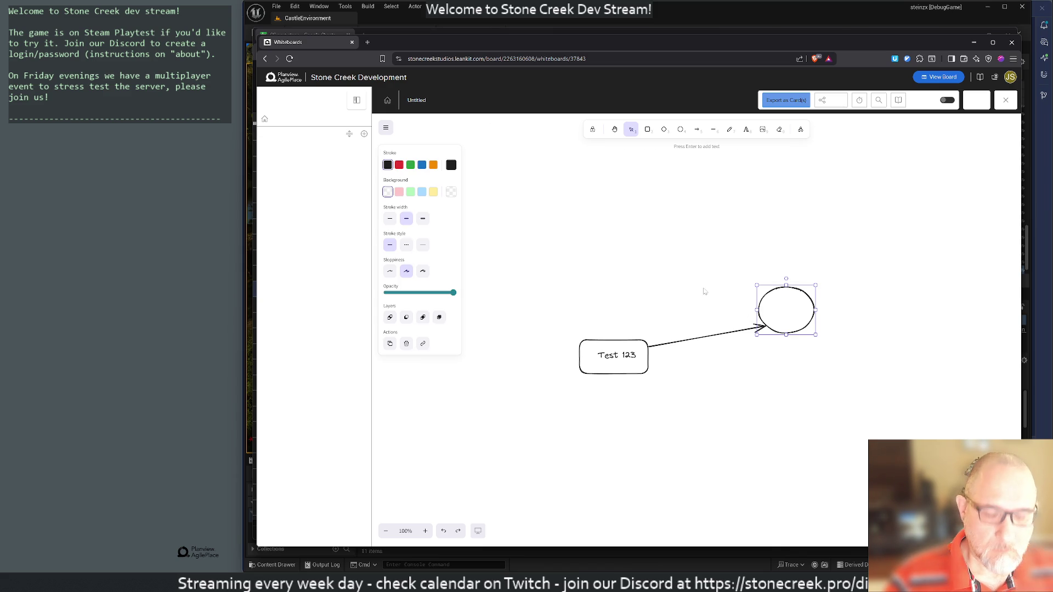
pyautogui.press('Return')
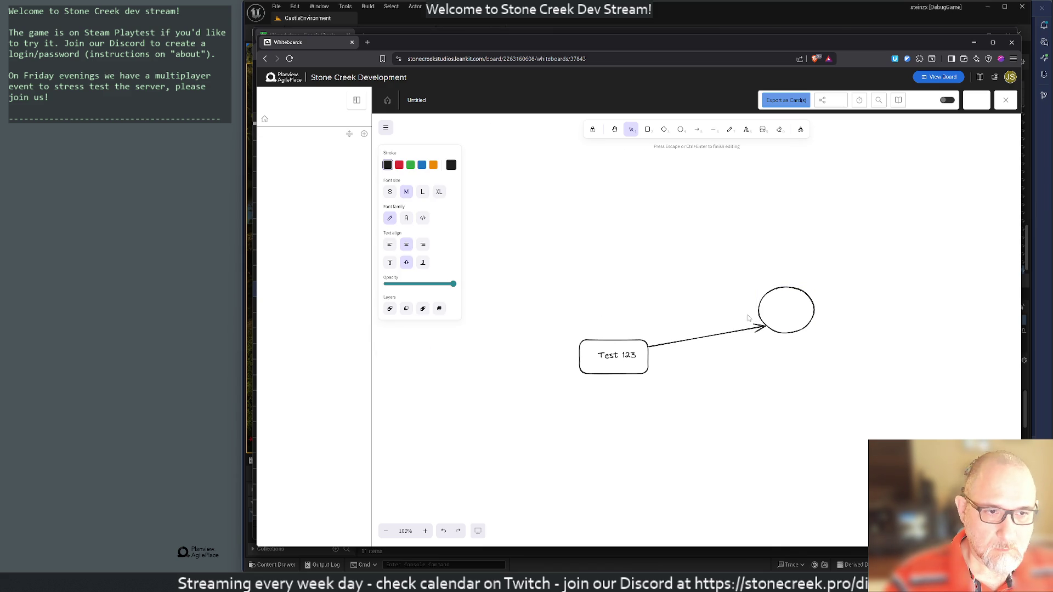
pyautogui.press('Escape')
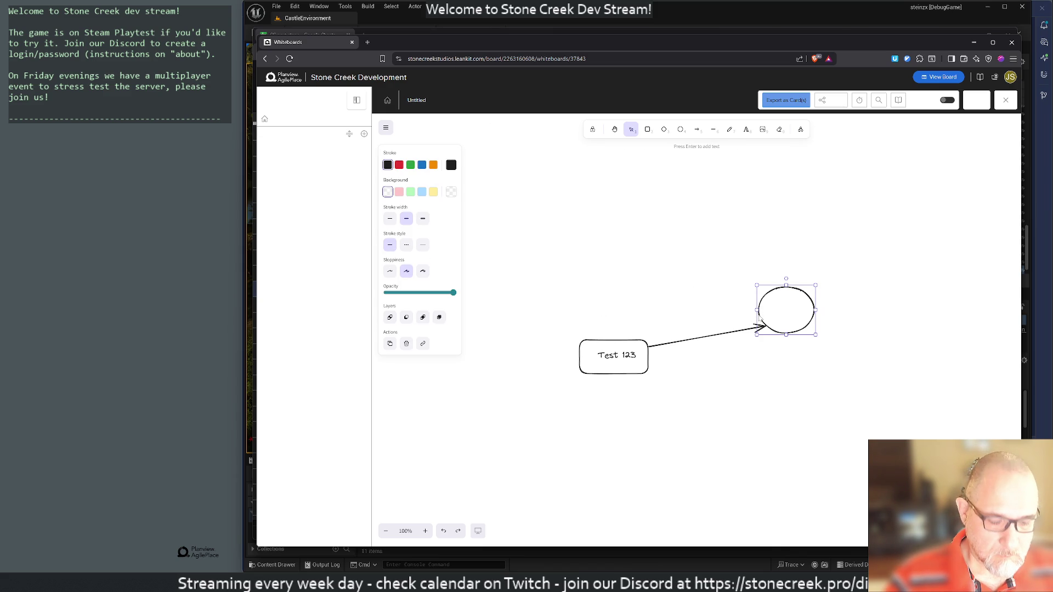
pyautogui.press('Delete')
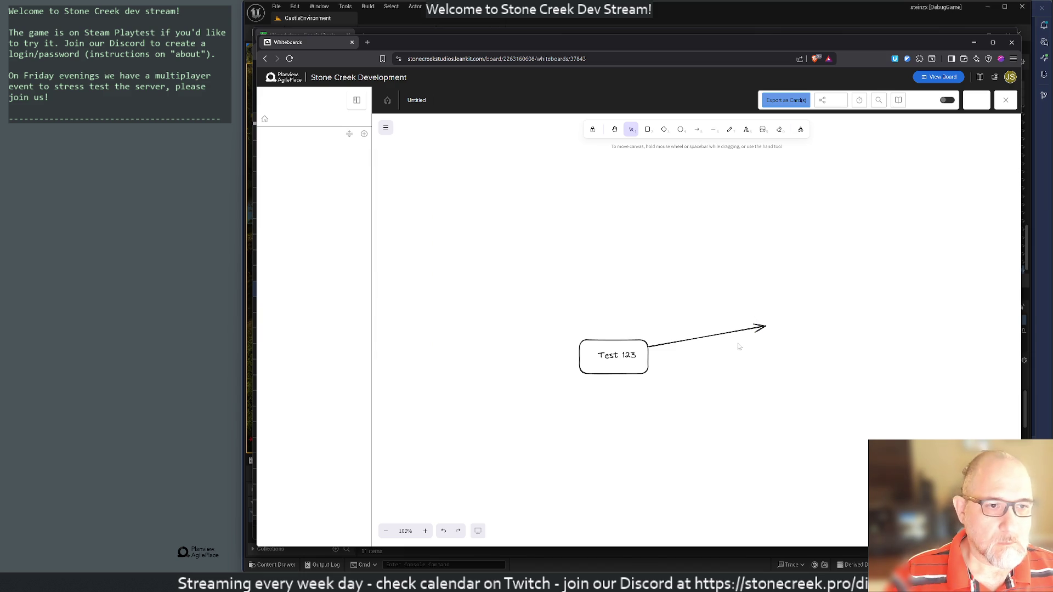
pyautogui.click(732, 332)
pyautogui.press('Delete')
# Step: Change the 'Test 123' text to 'World Inventory', split across two lines
pyautogui.click(618, 354)
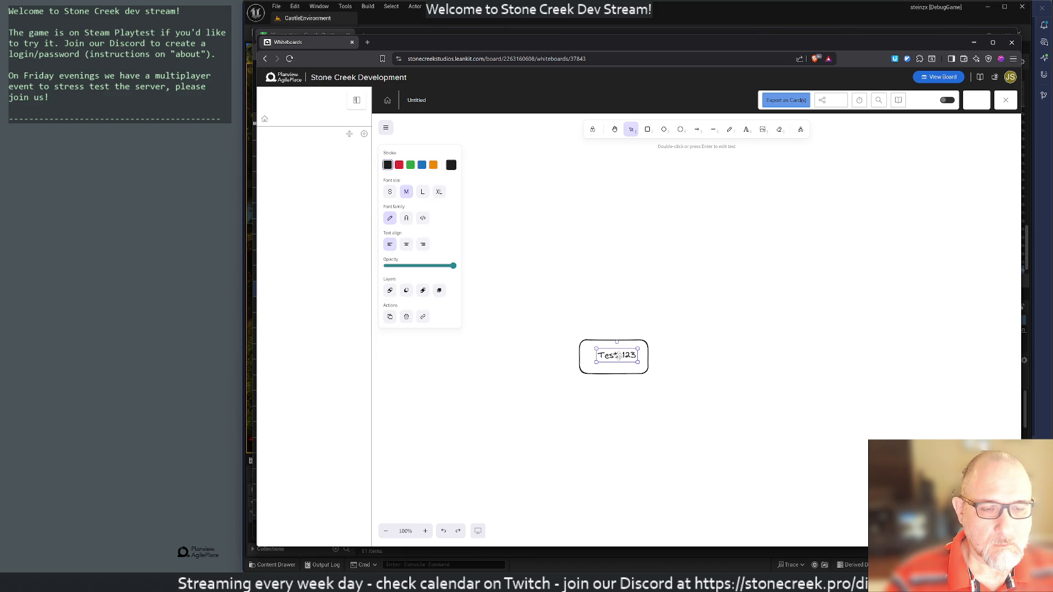
pyautogui.doubleClick(620, 356)
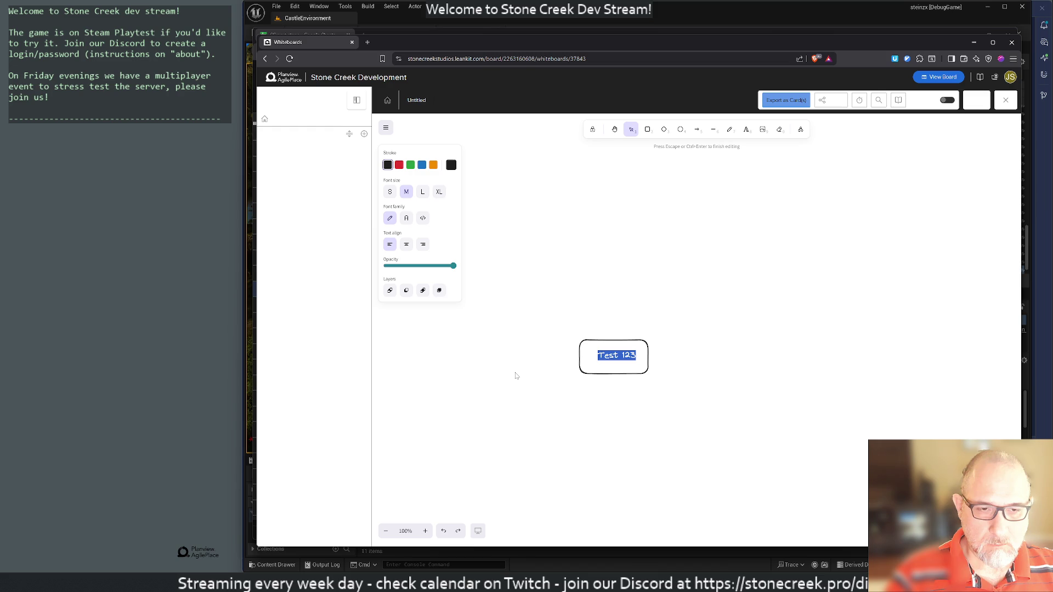
pyautogui.write('World Inventory')
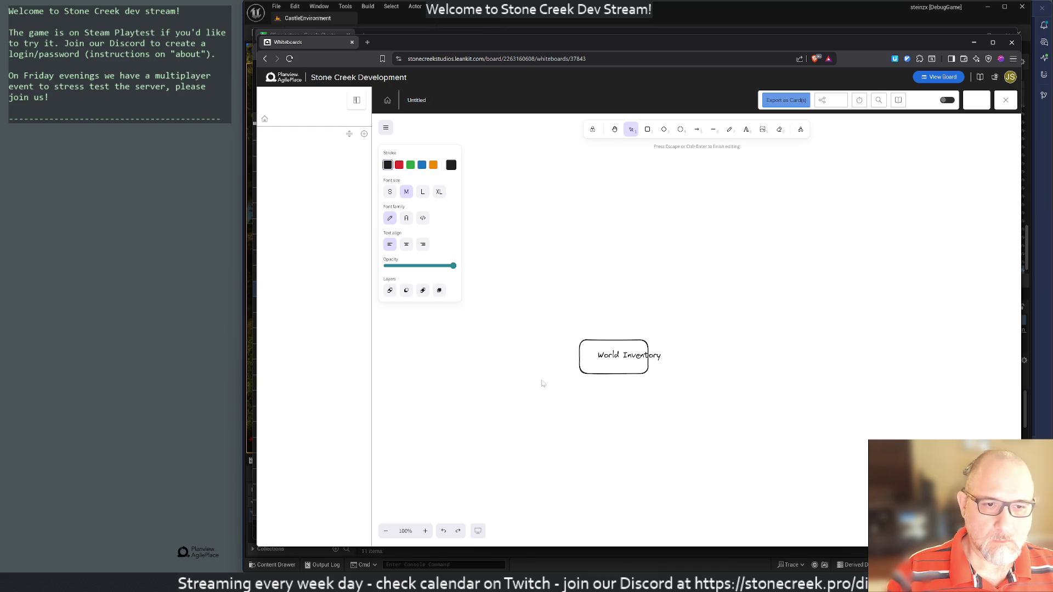
pyautogui.click(543, 384)
pyautogui.click(605, 373)
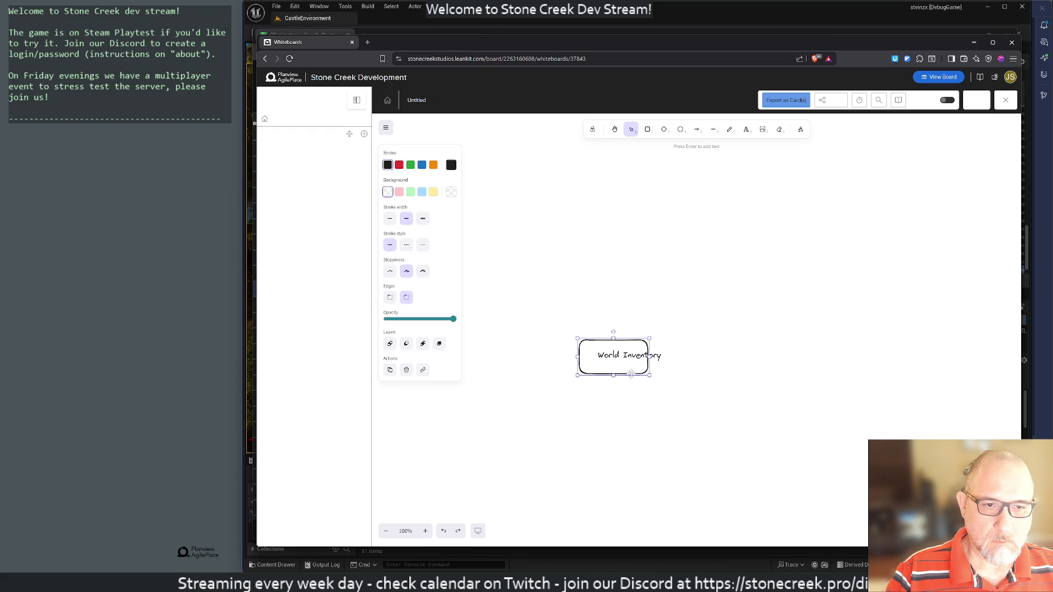
pyautogui.doubleClick(627, 357)
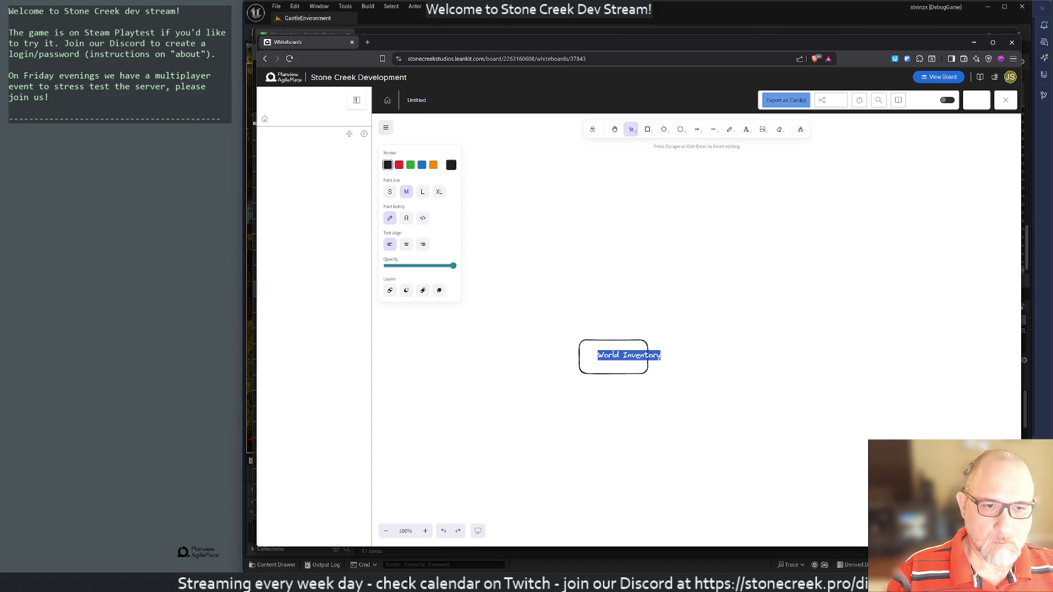
pyautogui.click(623, 355)
pyautogui.press('Return')
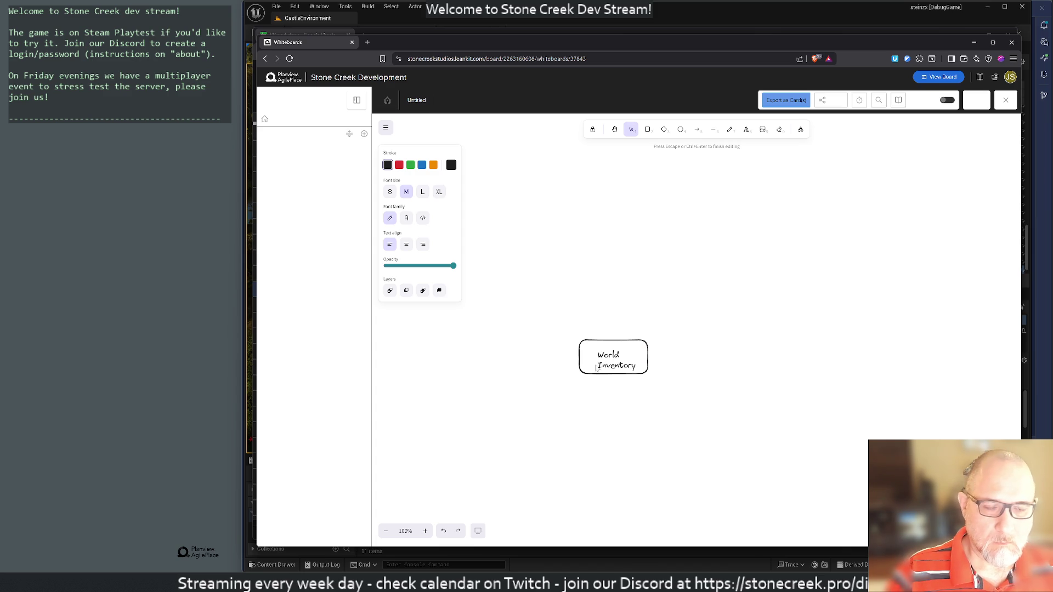
pyautogui.click(604, 390)
# Step: Make the rounded box slightly taller and move it up away from its text
pyautogui.click(635, 360)
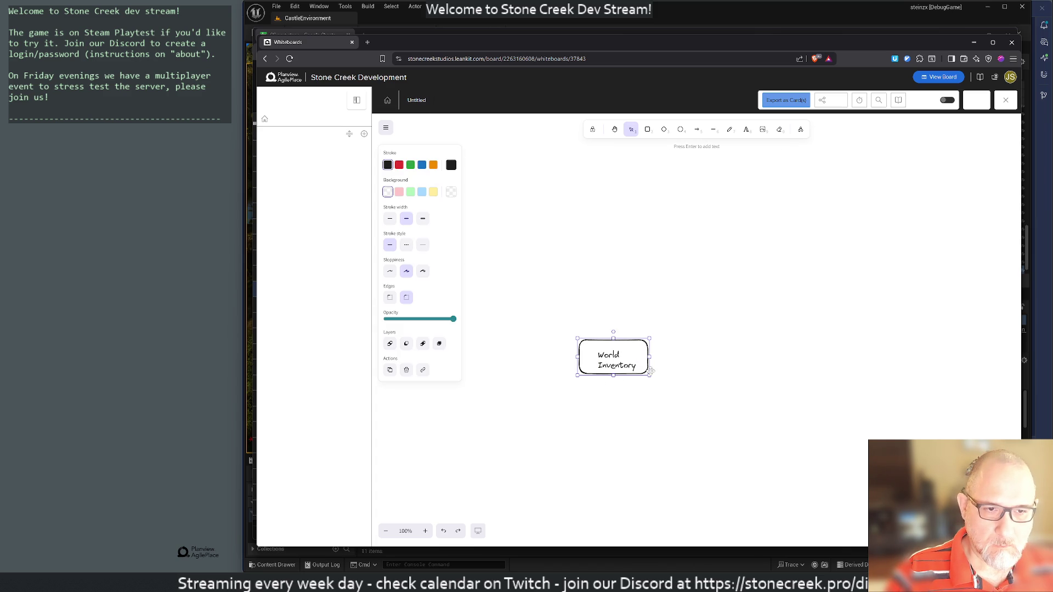
pyautogui.moveTo(651, 371); pyautogui.dragTo(651, 378)
pyautogui.click(555, 365)
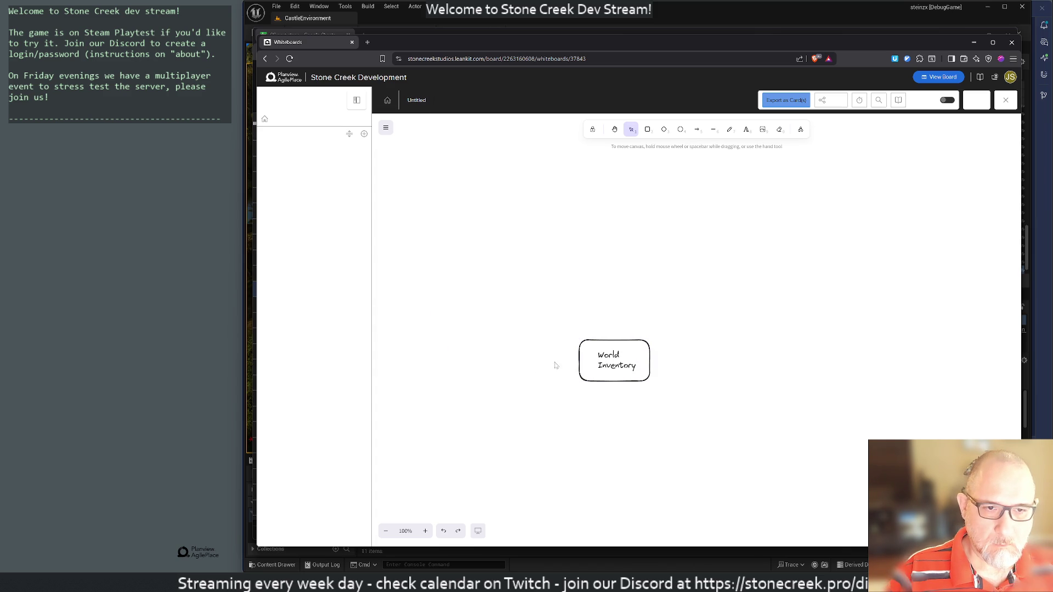
pyautogui.moveTo(582, 360)
pyautogui.mouseDown()
pyautogui.moveTo(629, 177)
pyautogui.moveTo(611, 246)
pyautogui.mouseUp()
pyautogui.click(585, 359)
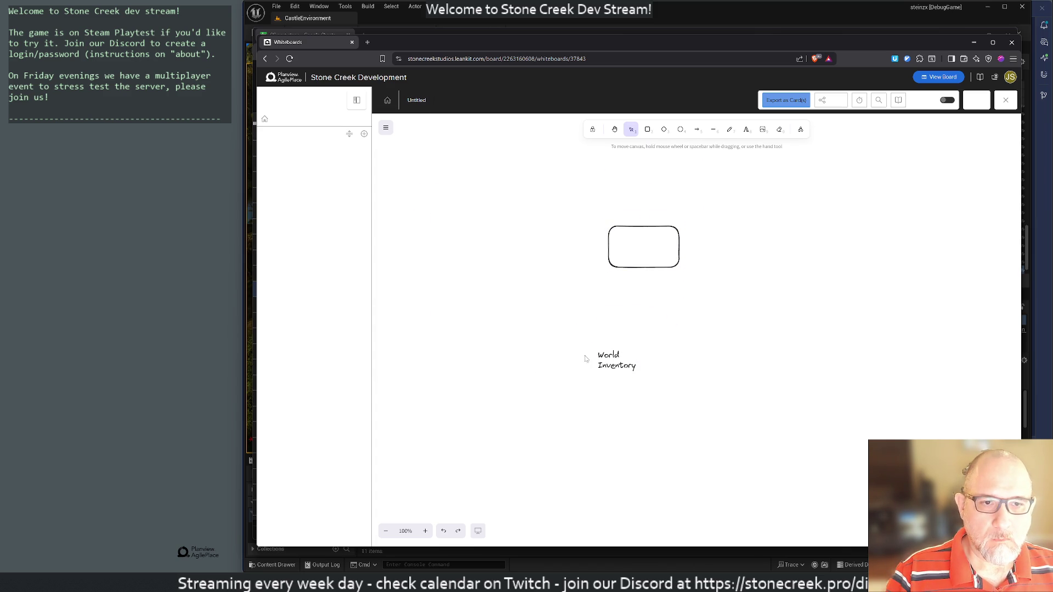
# Step: Label the box 'World Inventory' on two lines and delete the leftover standalone text
pyautogui.doubleClick(609, 237)
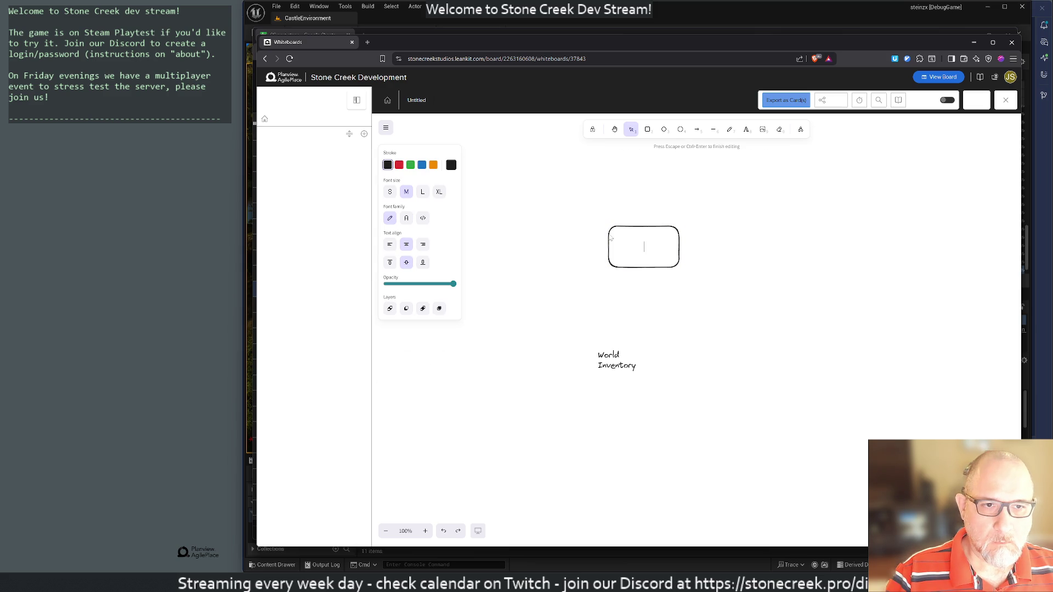
pyautogui.write('World Inventory')
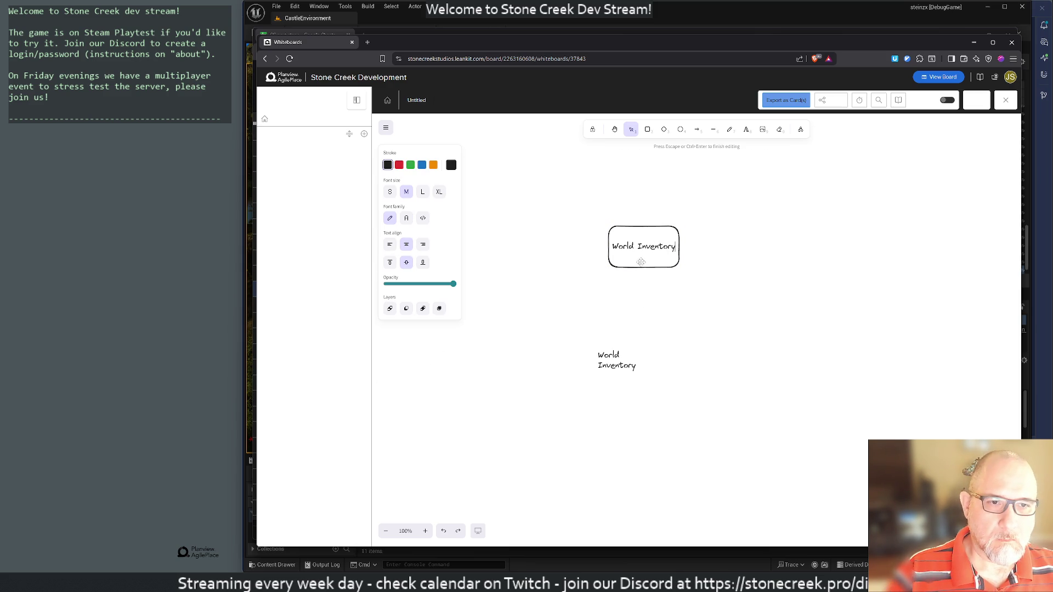
pyautogui.press('BackSpace')
pyautogui.press('Return')
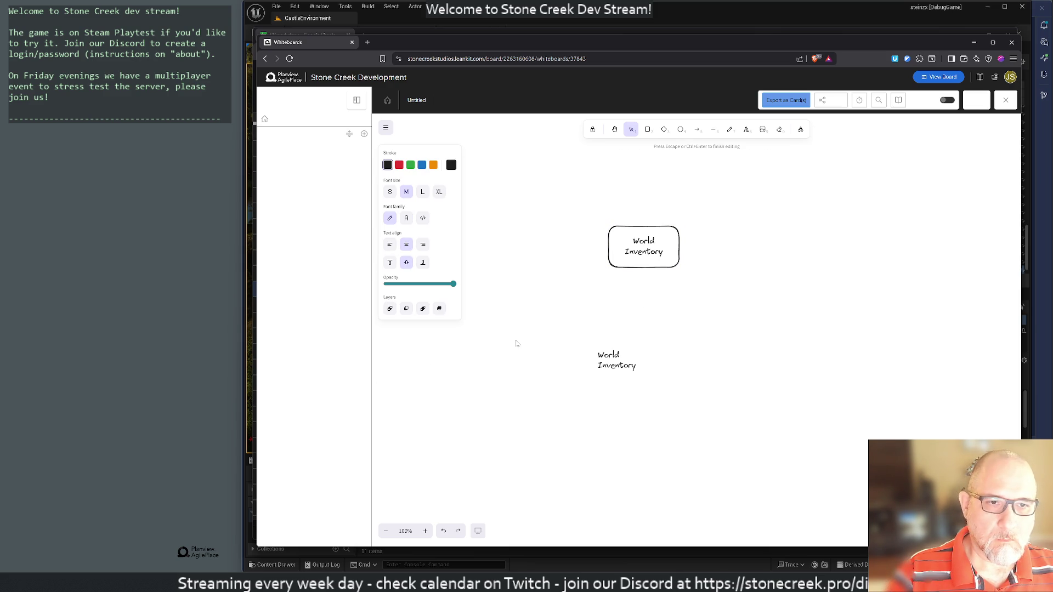
pyautogui.click(564, 327)
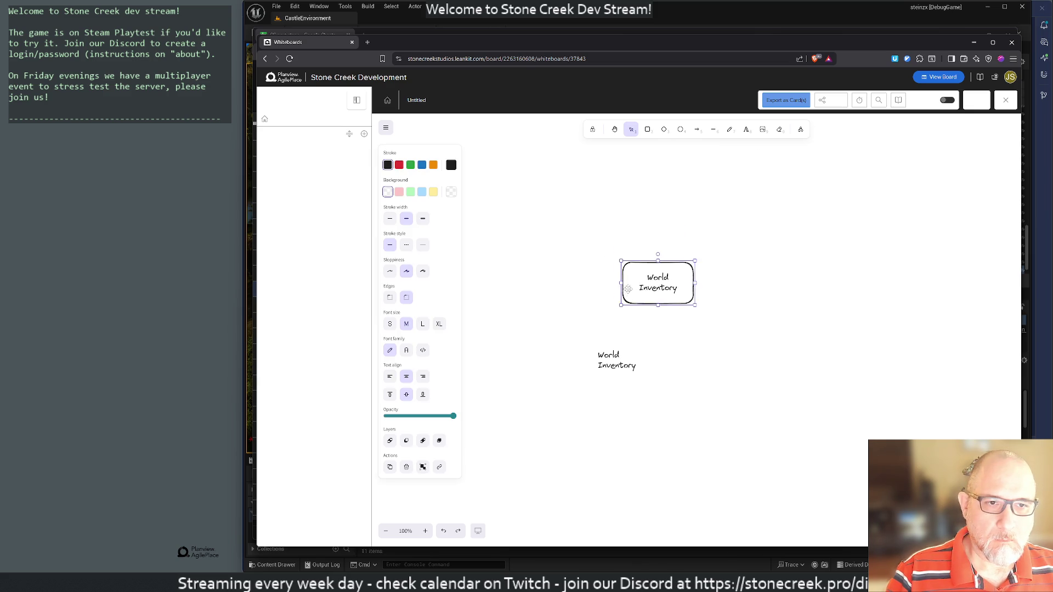
pyautogui.moveTo(609, 247); pyautogui.dragTo(597, 252)
pyautogui.click(599, 363)
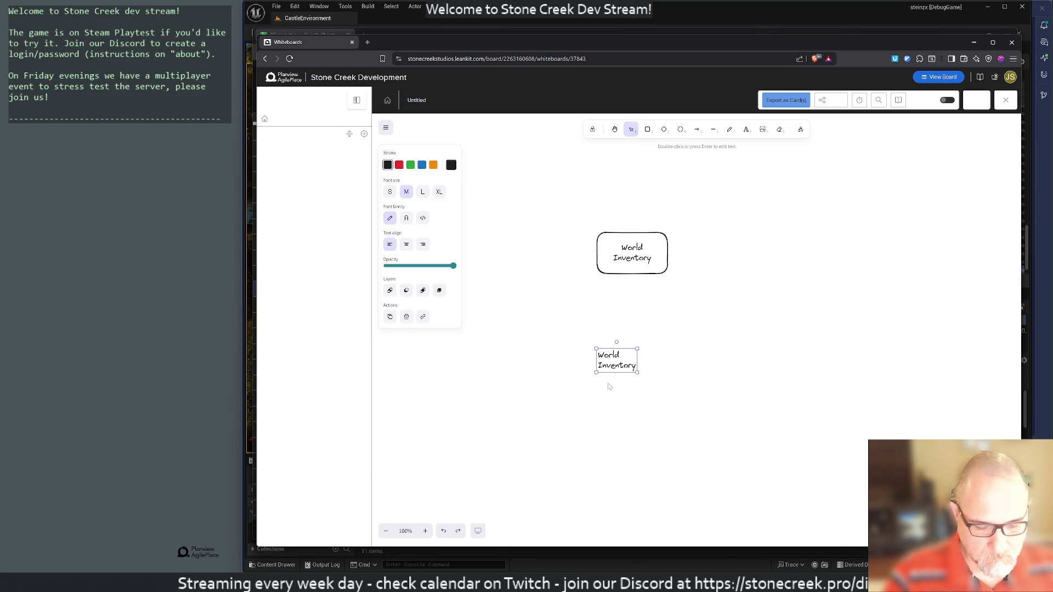
pyautogui.press('Delete')
# Step: Reposition the browser window and move the World Inventory box up and left
pyautogui.hotkey('alt', 'Tab')
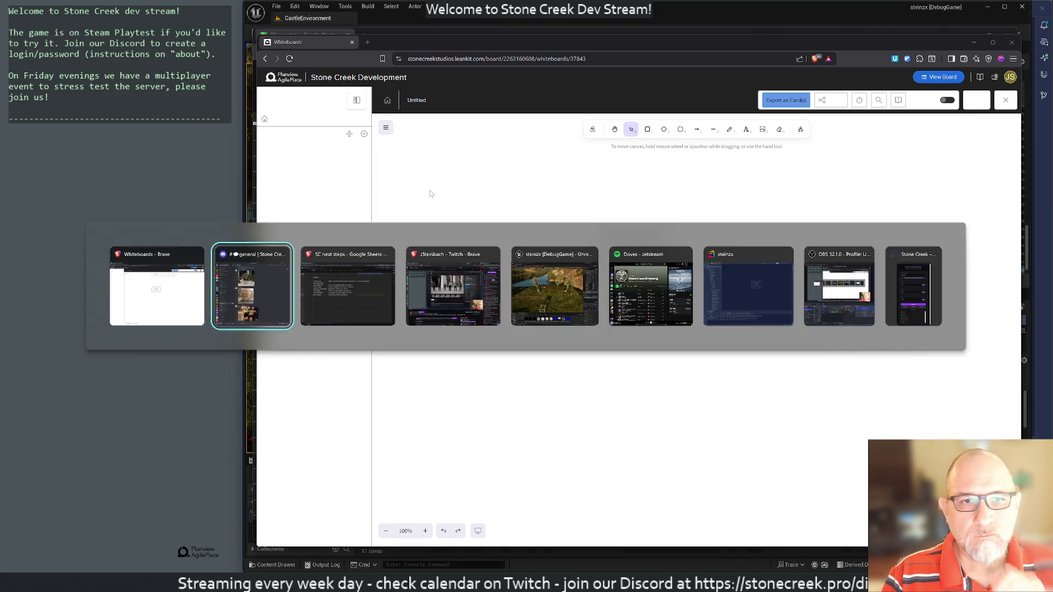
pyautogui.moveTo(421, 34)
pyautogui.mouseDown()
pyautogui.moveTo(549, 100)
pyautogui.moveTo(439, 58)
pyautogui.moveTo(422, 40)
pyautogui.mouseUp()
pyautogui.hotkey('alt', 'Tab')
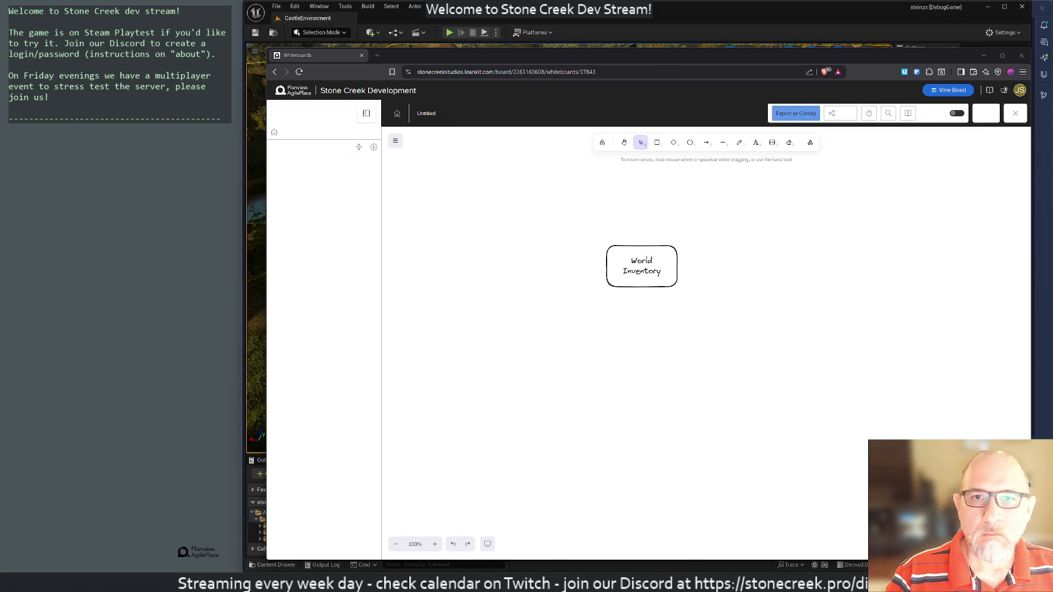
pyautogui.moveTo(533, 54)
pyautogui.mouseDown()
pyautogui.moveTo(510, 20)
pyautogui.moveTo(526, 19)
pyautogui.mouseUp()
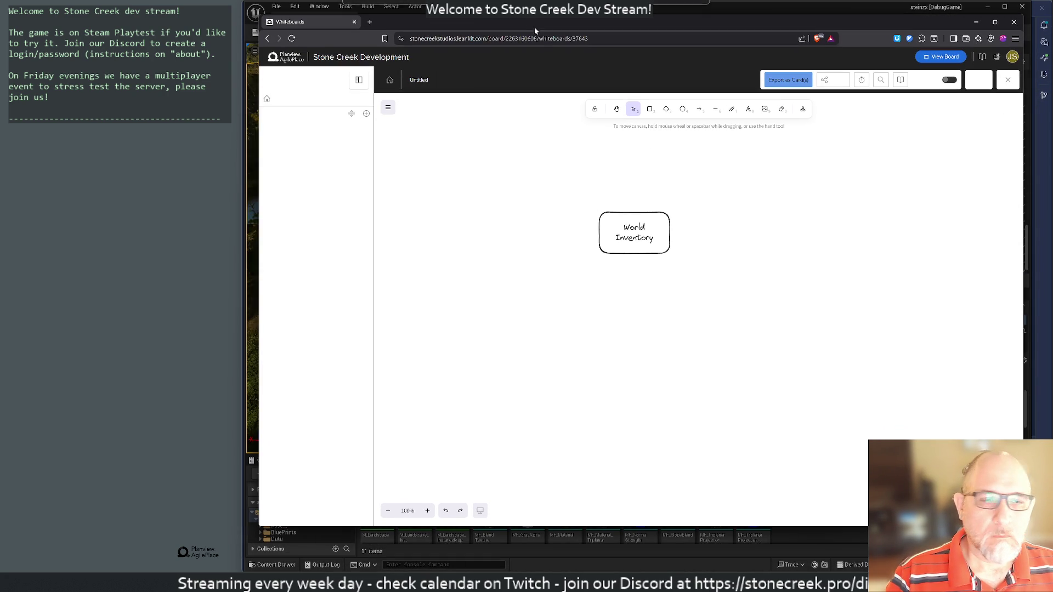
pyautogui.moveTo(624, 251); pyautogui.dragTo(593, 214)
pyautogui.click(610, 259)
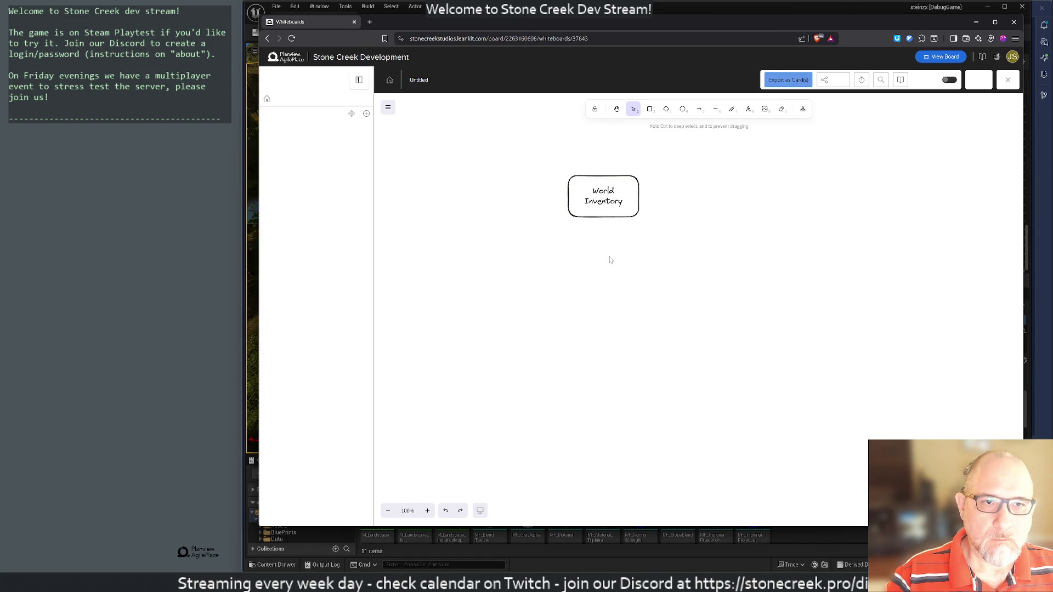
# Step: Draw a new rounded box below World Inventory labelled 'Ingame Items'
pyautogui.press('2')
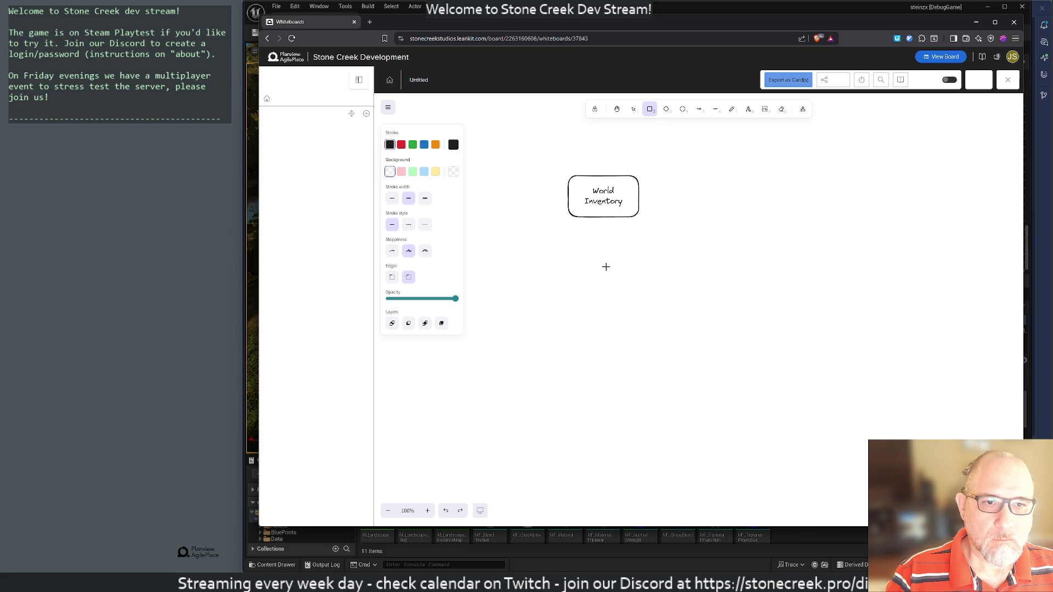
pyautogui.moveTo(606, 266); pyautogui.dragTo(700, 314)
pyautogui.doubleClick(652, 293)
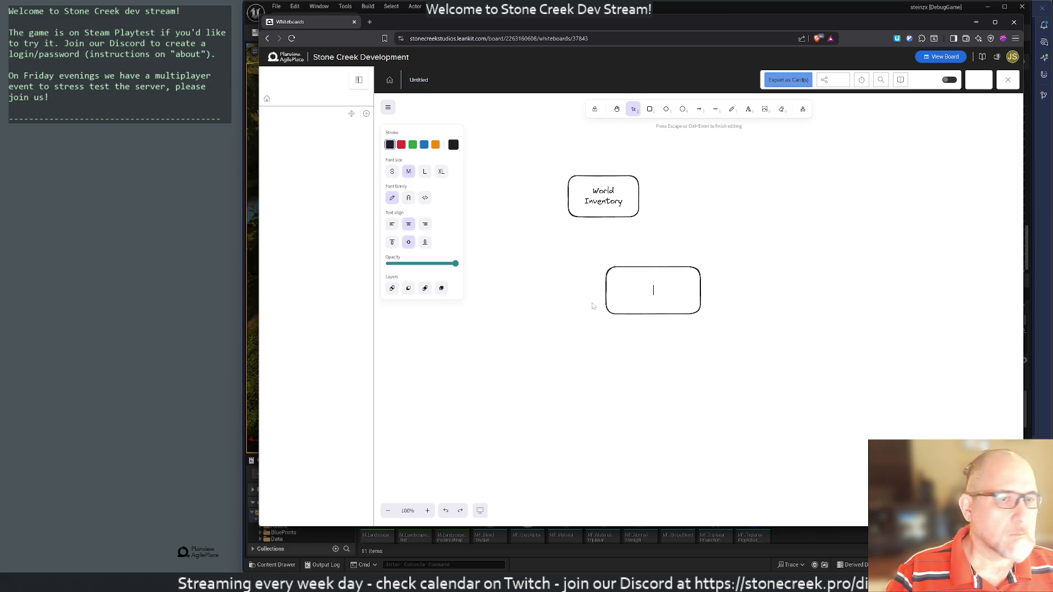
pyautogui.write('Ingame I')
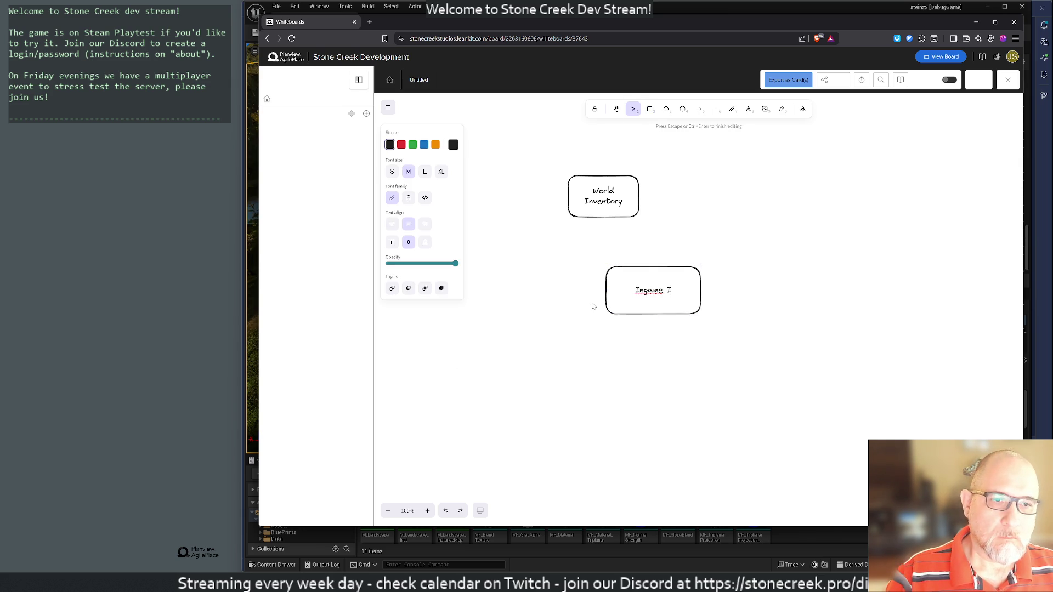
pyautogui.write('tems')
pyautogui.doubleClick(769, 249)
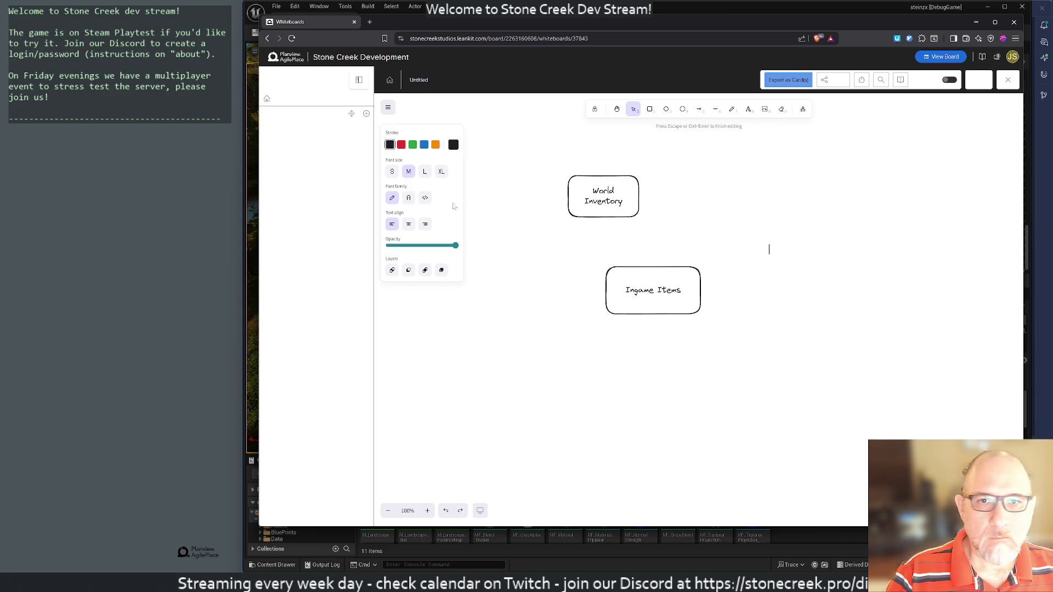
pyautogui.press('Escape')
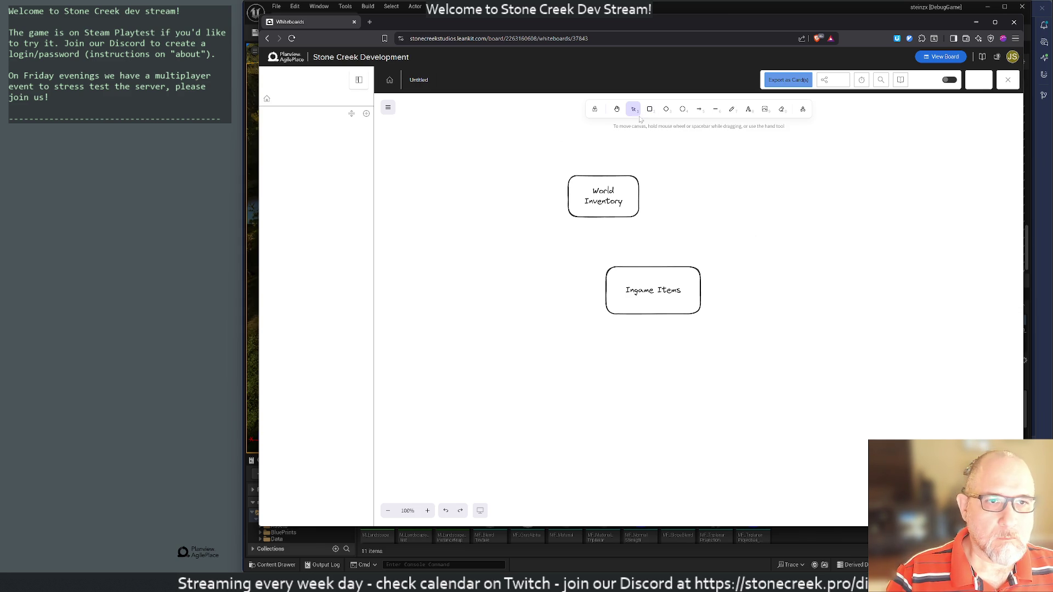
# Step: Draw four new empty rectangles around the whiteboard
pyautogui.click(650, 109)
pyautogui.moveTo(759, 195); pyautogui.dragTo(845, 238)
pyautogui.click(649, 109)
pyautogui.moveTo(793, 278); pyautogui.dragTo(885, 324)
pyautogui.click(649, 109)
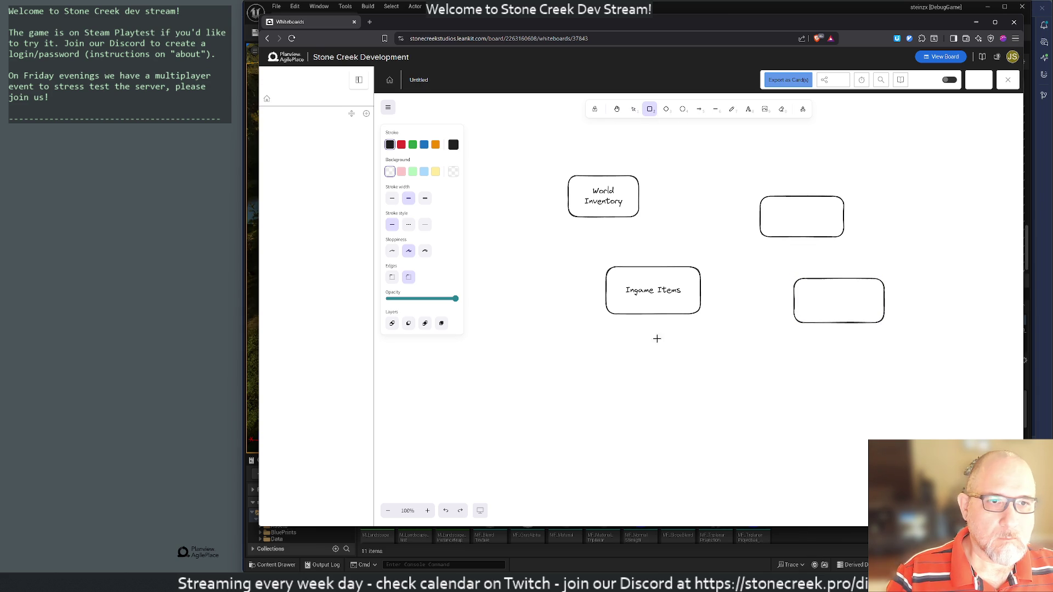
pyautogui.moveTo(653, 377); pyautogui.dragTo(768, 431)
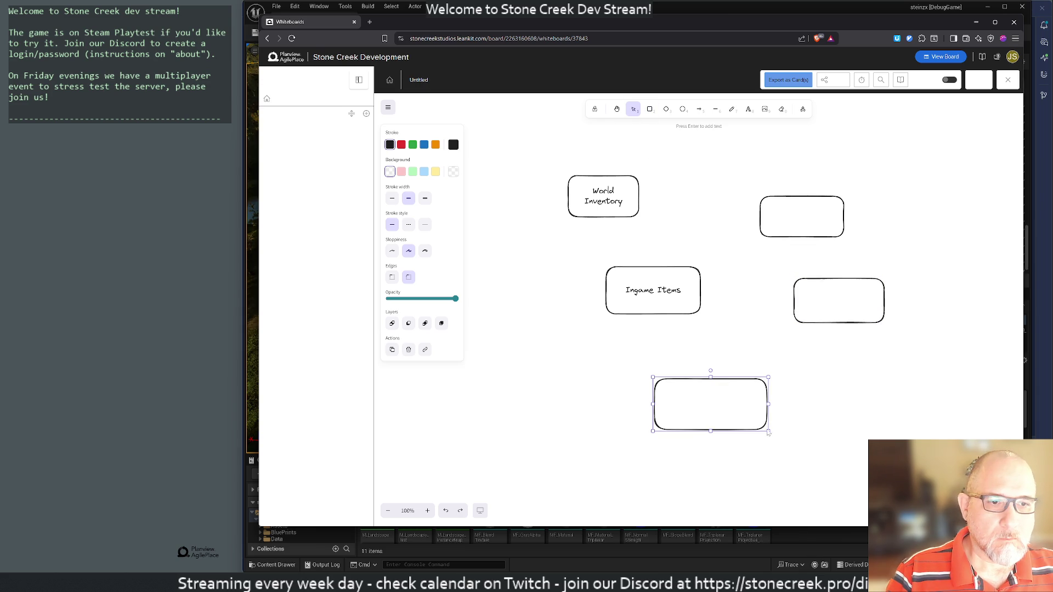
pyautogui.click(650, 108)
pyautogui.moveTo(515, 379)
pyautogui.mouseDown()
pyautogui.moveTo(568, 417)
pyautogui.moveTo(613, 423)
pyautogui.mouseUp()
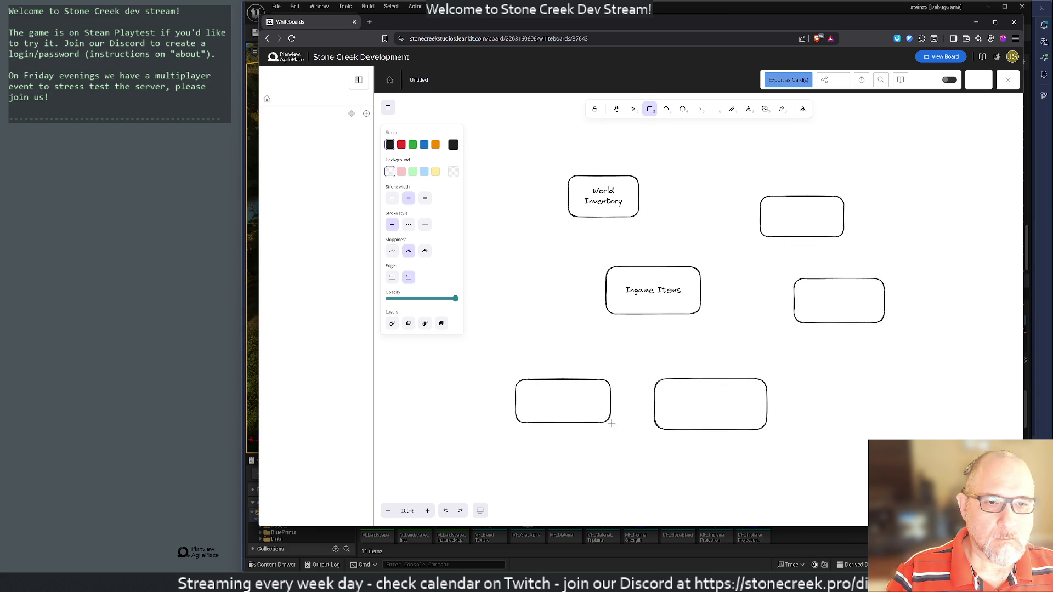
# Step: Label the top-right box 'Attributes' and the right-middle box 'World Storage'
pyautogui.doubleClick(796, 202)
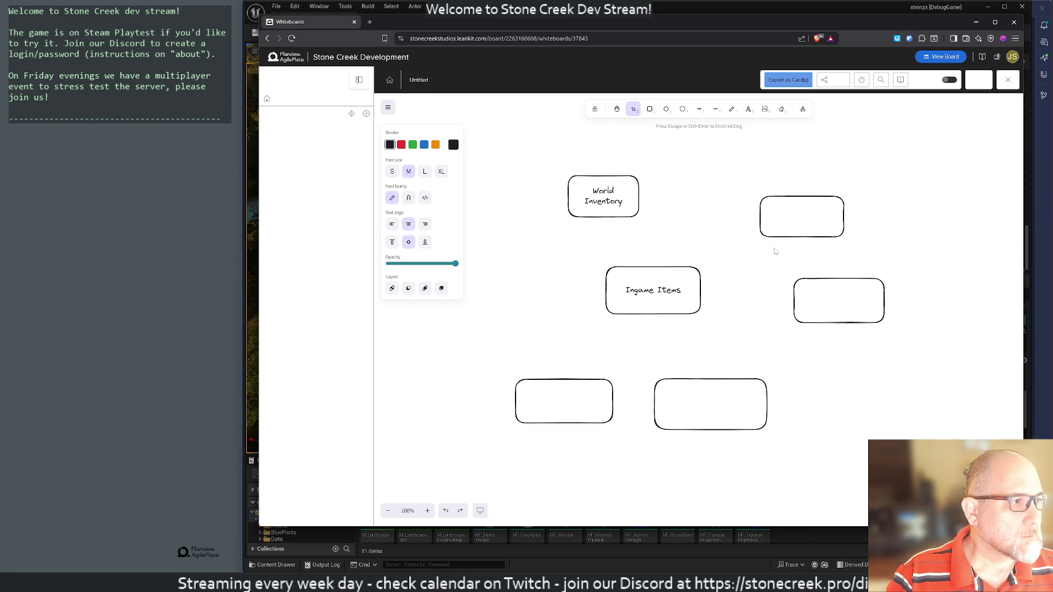
pyautogui.write('Attributes')
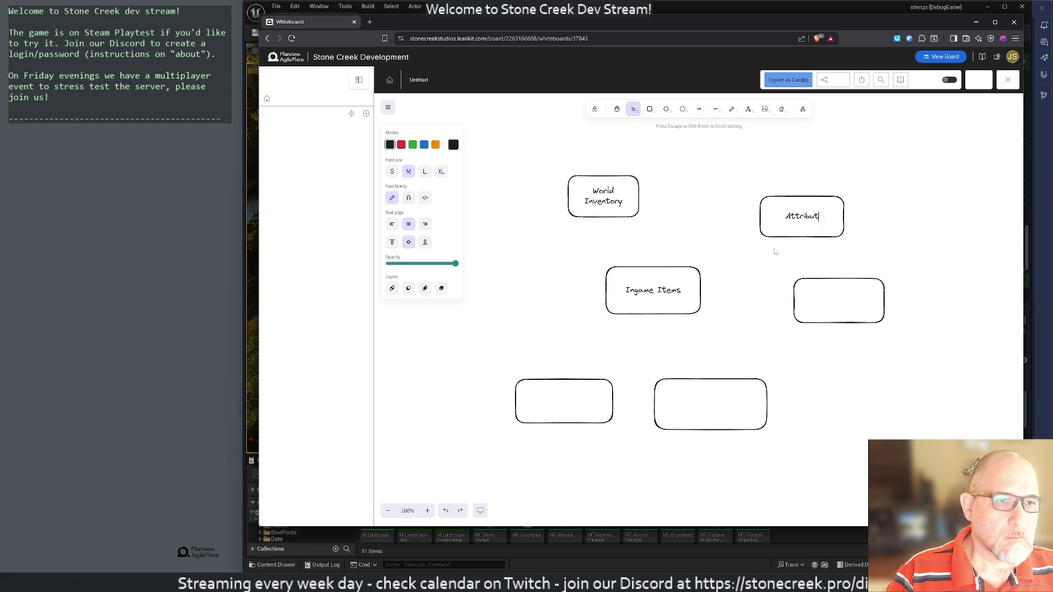
pyautogui.doubleClick(836, 280)
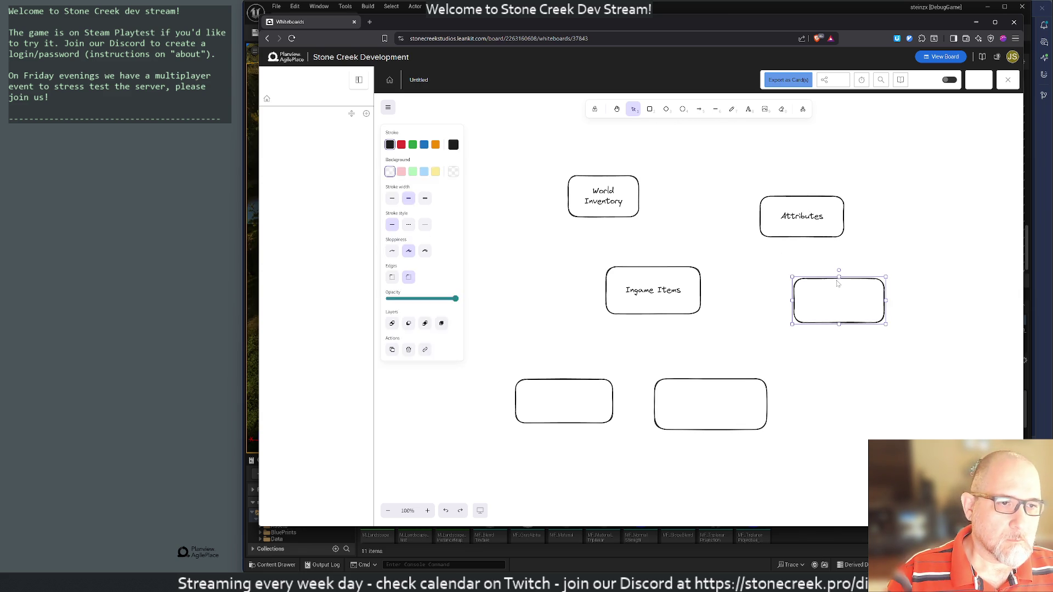
pyautogui.write('World Storage')
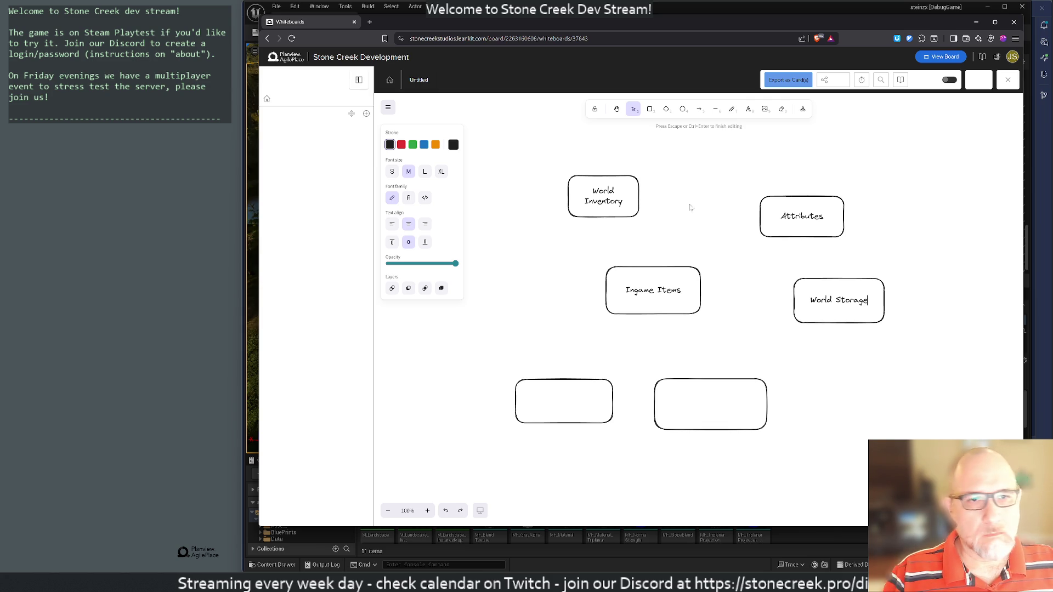
# Step: Rename the World Inventory box to 'Inventory Data'
pyautogui.click(603, 199)
pyautogui.doubleClick(602, 197)
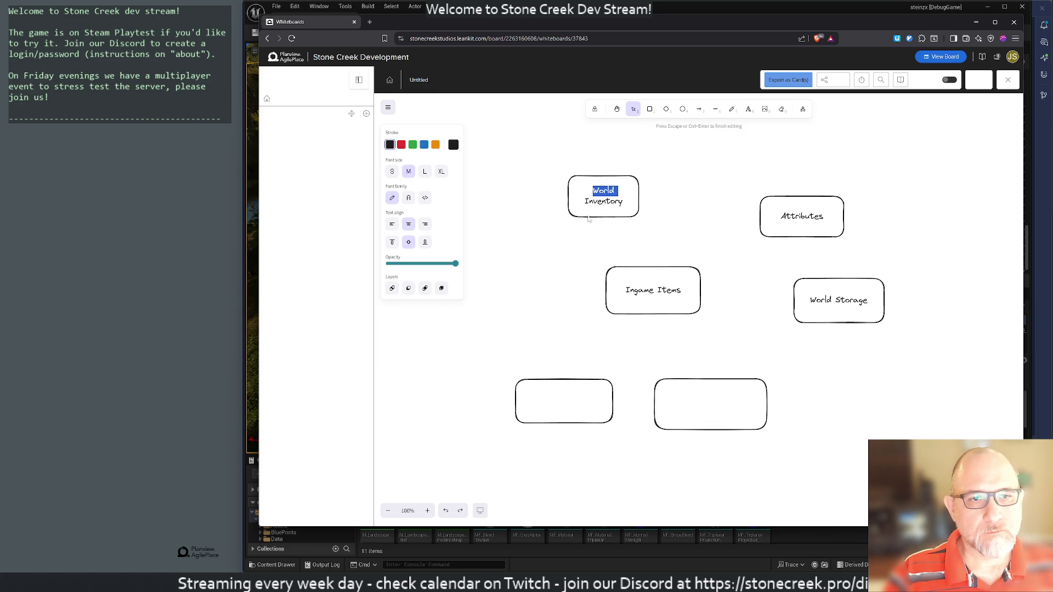
pyautogui.doubleClick(603, 201)
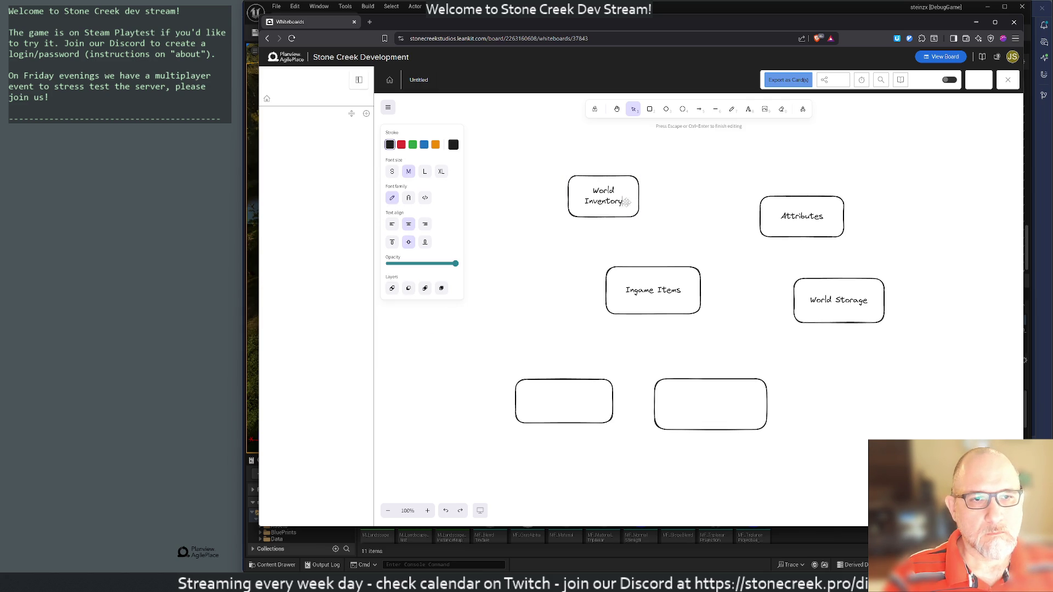
pyautogui.moveTo(603, 211); pyautogui.dragTo(569, 201)
pyautogui.press('Return')
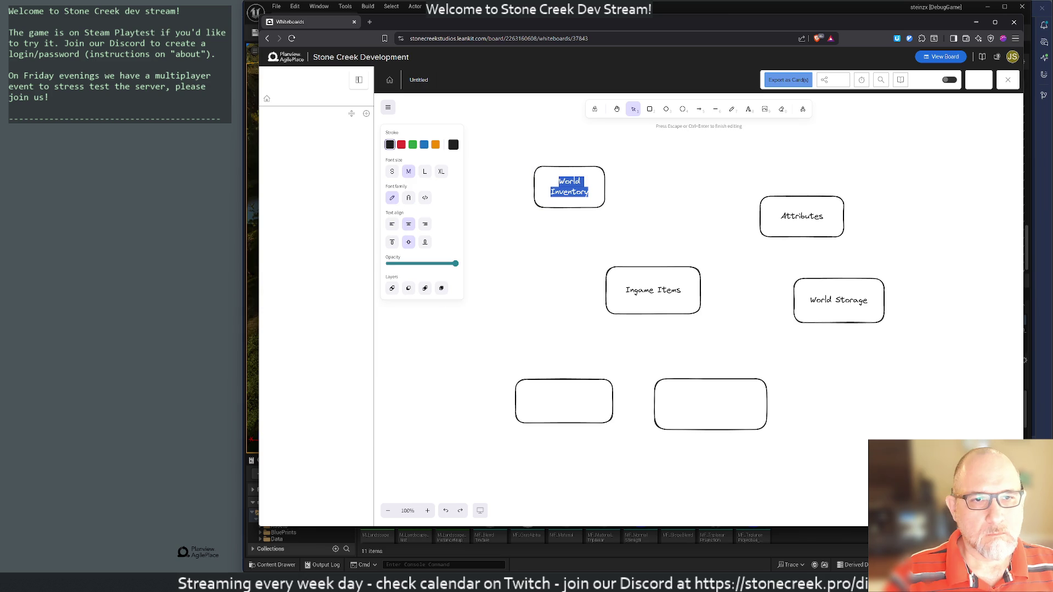
pyautogui.write('Inventory Data')
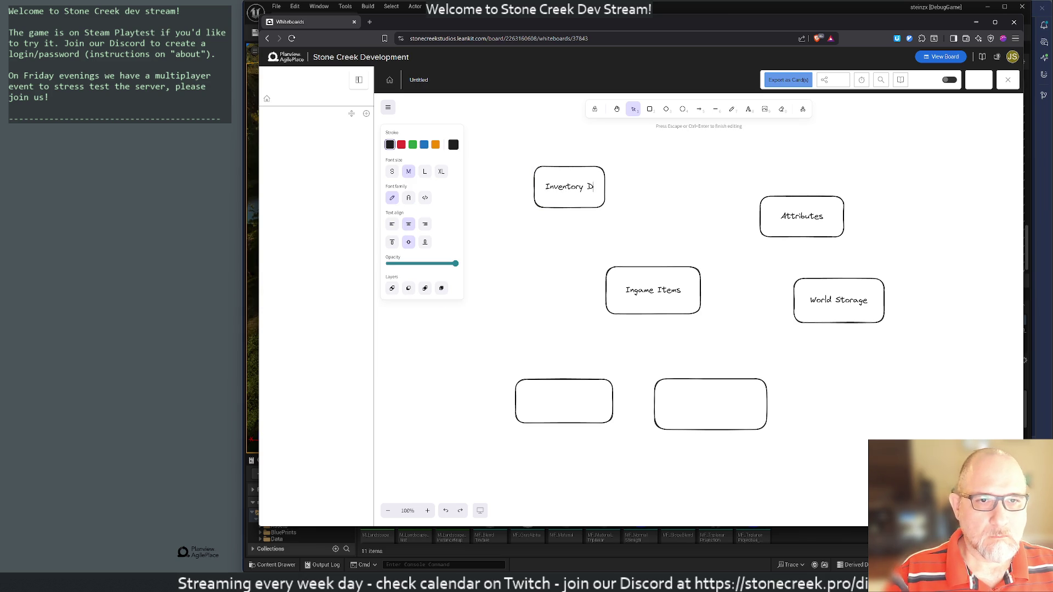
pyautogui.click(571, 242)
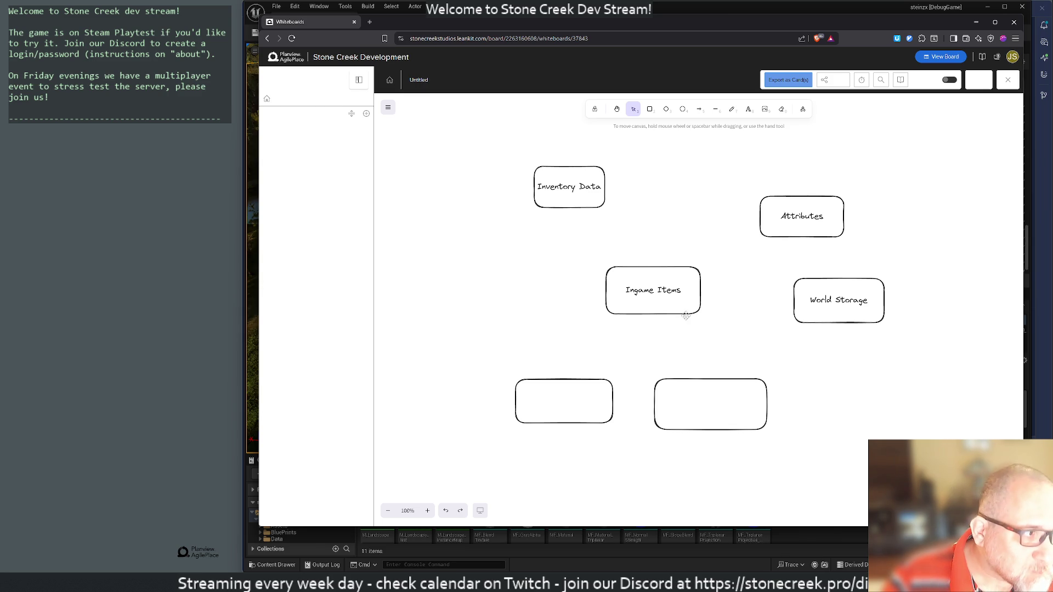
# Step: Label the lower boxes 'Character Customization' and 'Offline Mode'
pyautogui.doubleClick(560, 397)
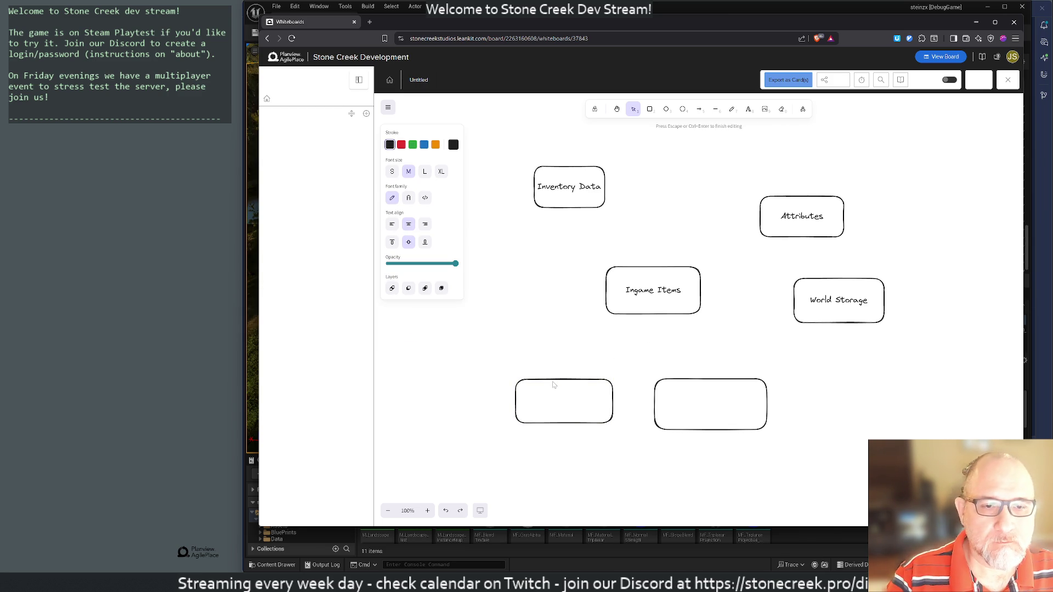
pyautogui.write('Character C')
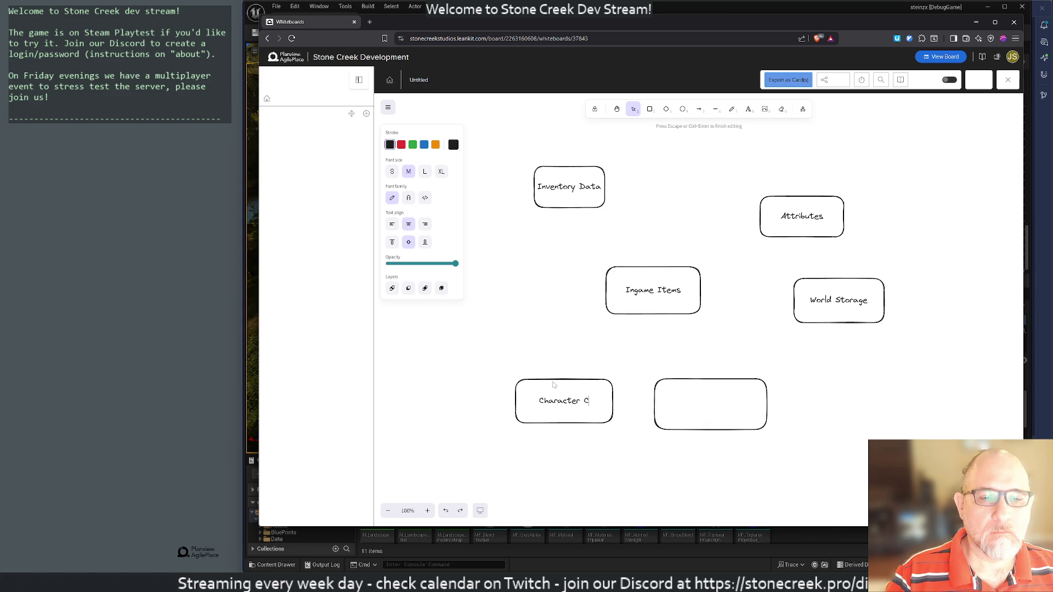
pyautogui.write('ustomization')
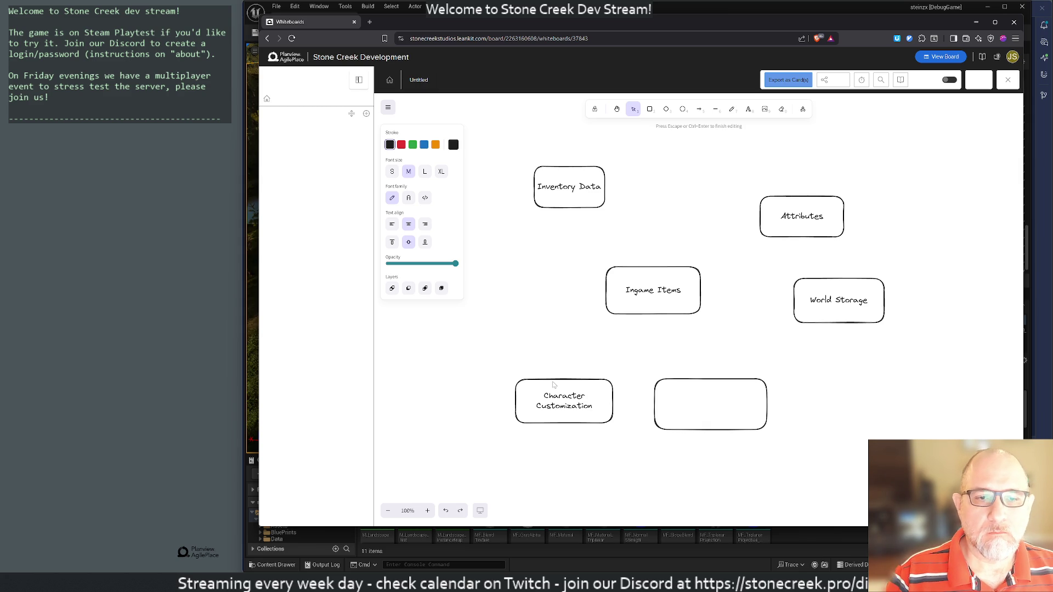
pyautogui.doubleClick(692, 384)
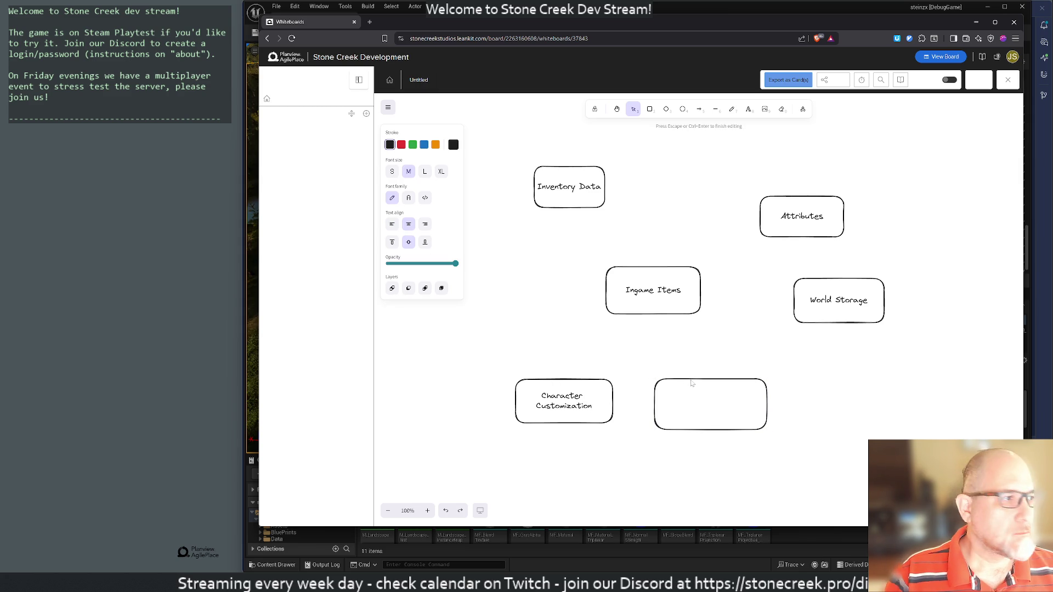
pyautogui.write('Offline Mode')
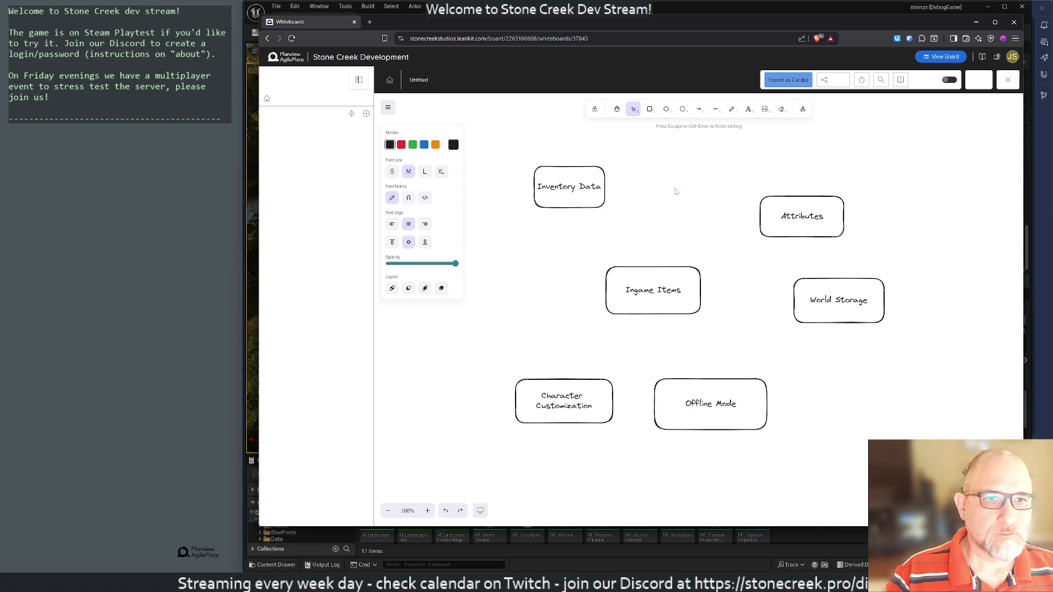
# Step: Add a lower-right box labelled 'World Exploration'
pyautogui.click(649, 110)
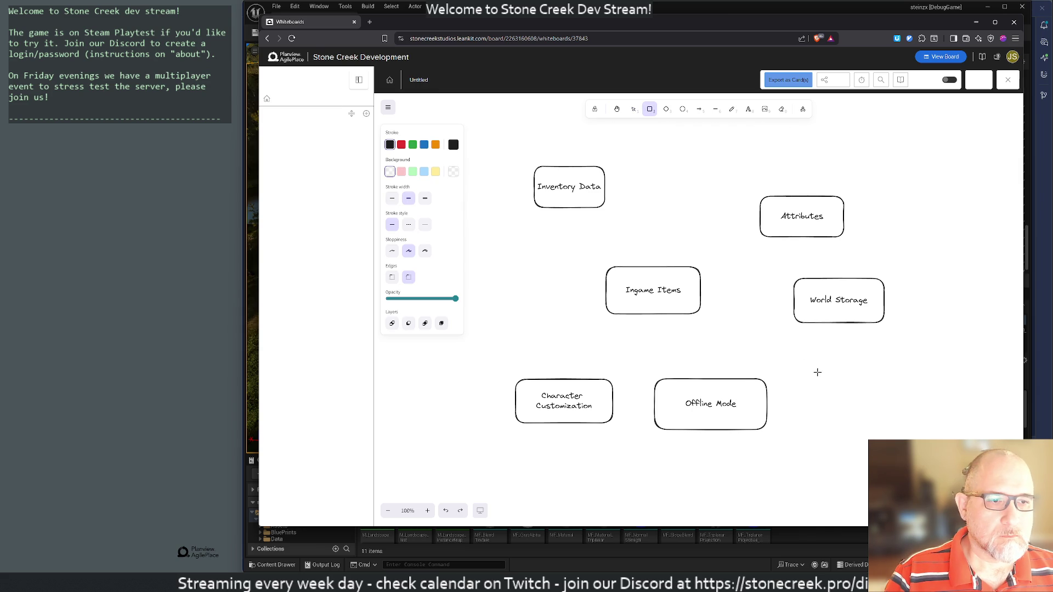
pyautogui.moveTo(817, 372); pyautogui.dragTo(902, 430)
pyautogui.doubleClick(860, 398)
pyautogui.press('Escape')
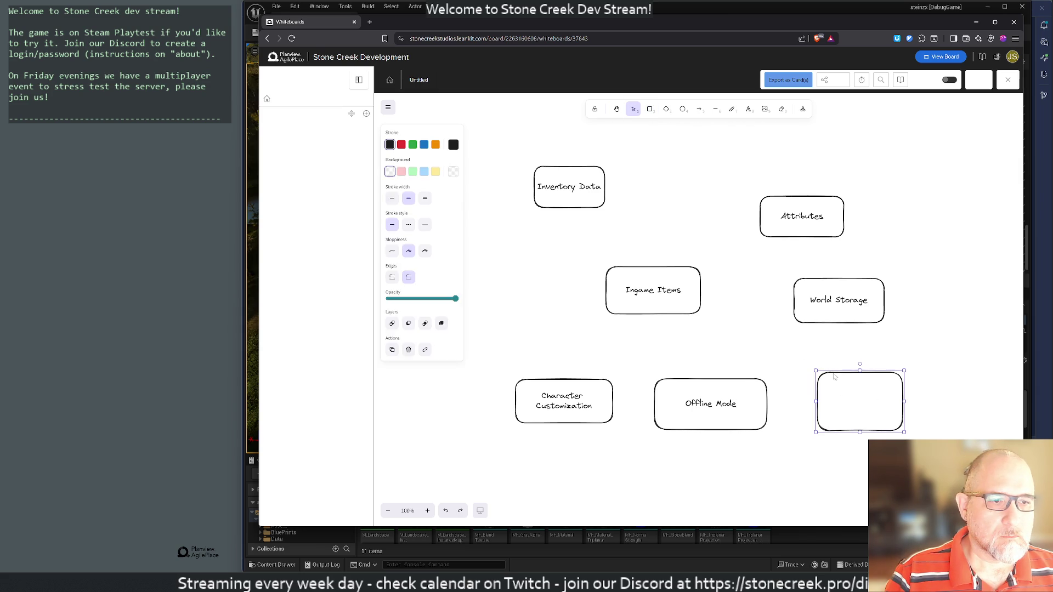
pyautogui.press('Return')
pyautogui.write('World')
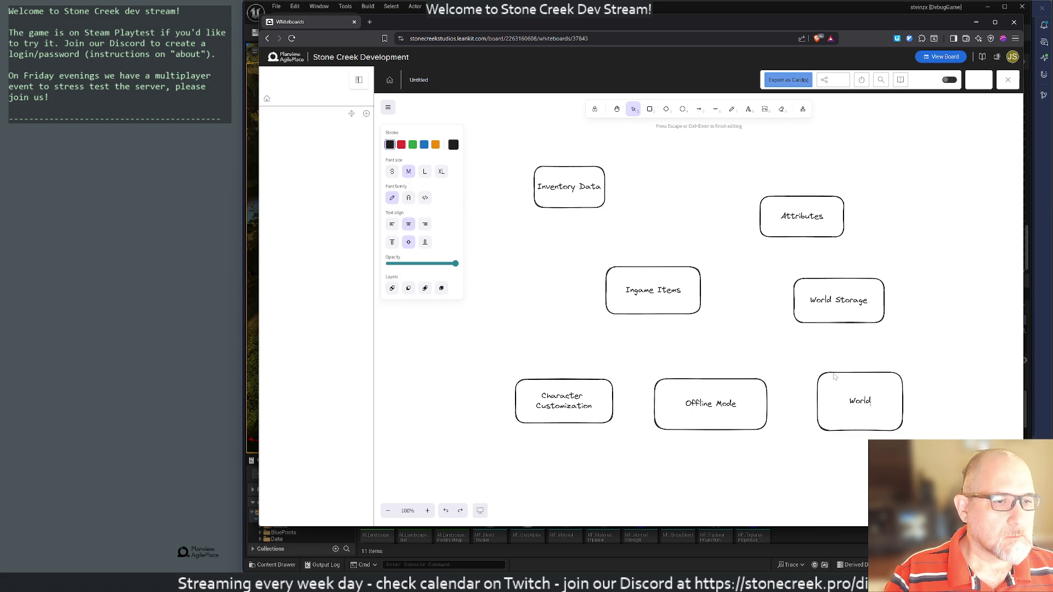
pyautogui.write(' Exploration')
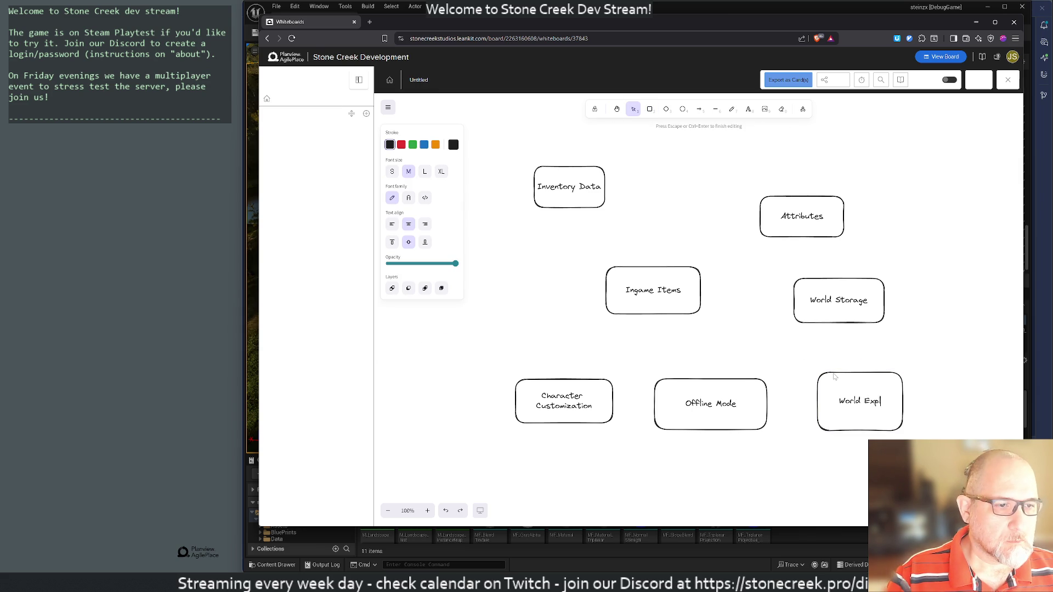
pyautogui.click(771, 307)
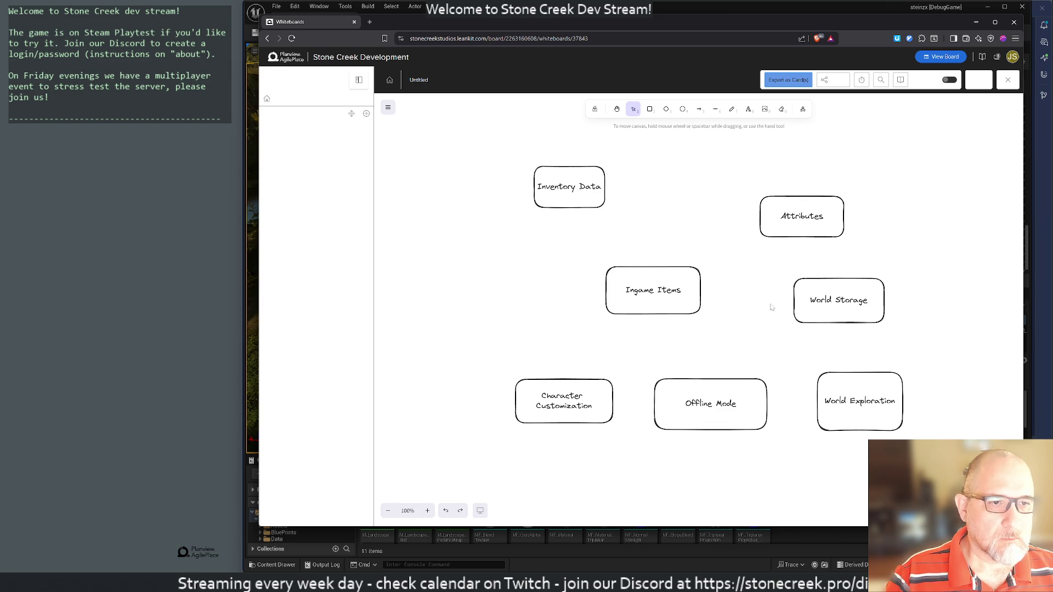
# Step: Add a box left of Ingame Items labelled 'Base Building'
pyautogui.click(649, 108)
pyautogui.moveTo(533, 241)
pyautogui.mouseDown()
pyautogui.moveTo(551, 276)
pyautogui.moveTo(624, 258)
pyautogui.moveTo(592, 298)
pyautogui.mouseUp()
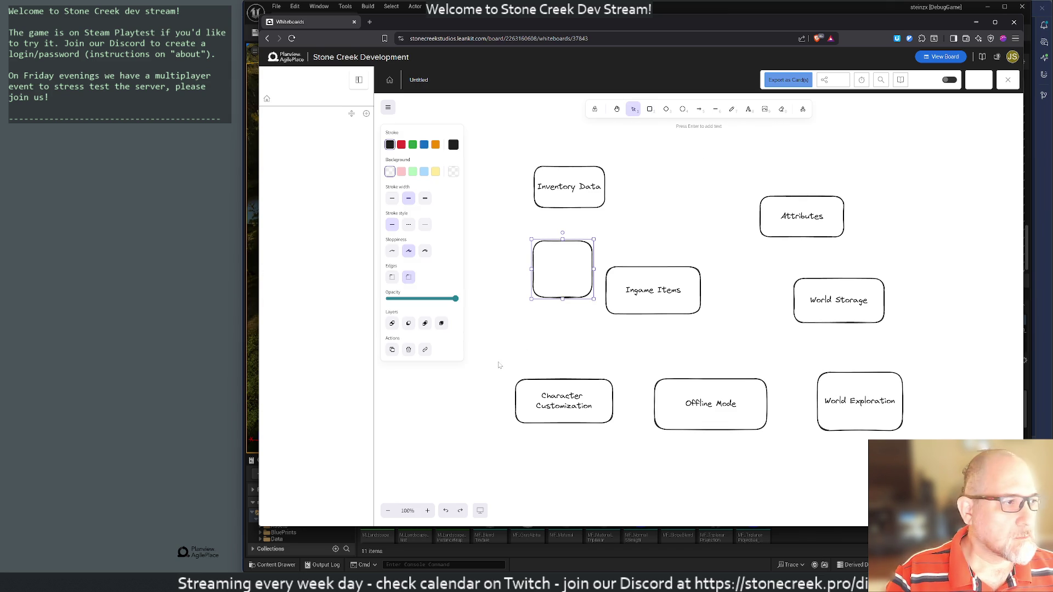
pyautogui.press('F2')
pyautogui.write('a')
pyautogui.press('Escape')
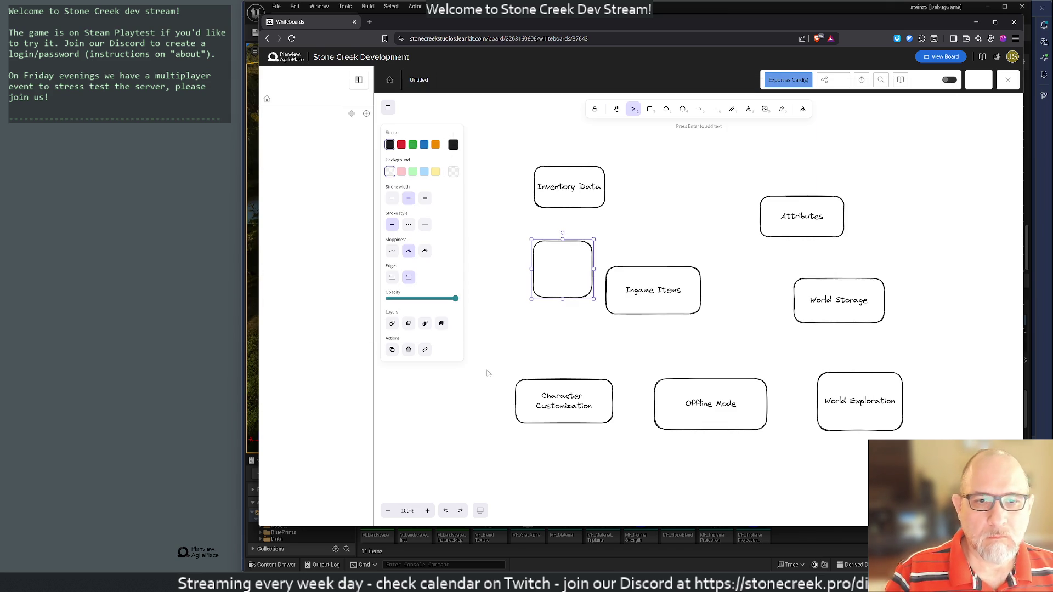
pyautogui.press('Return')
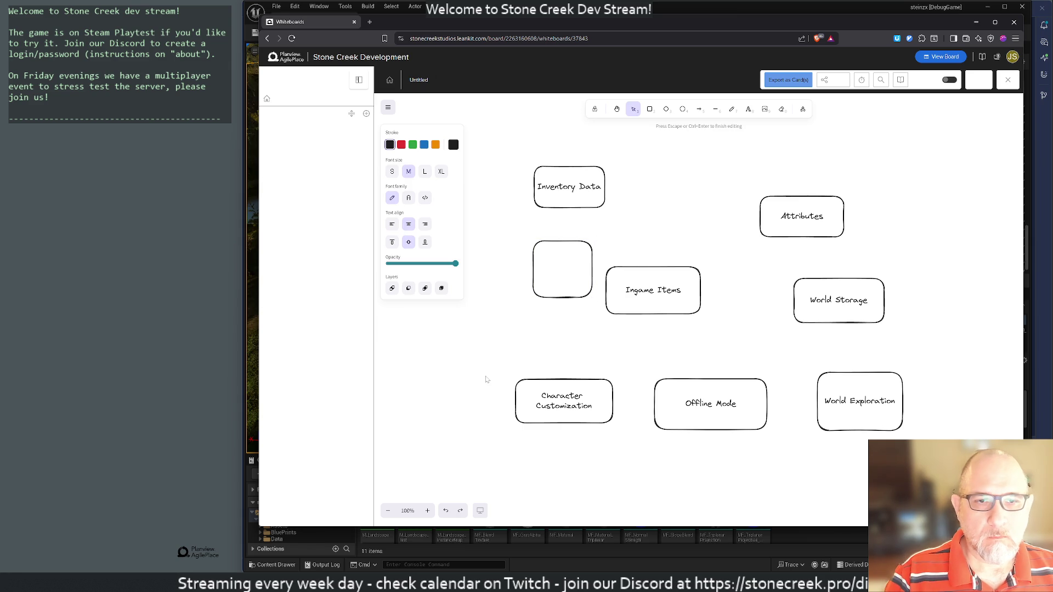
pyautogui.write('Base Building')
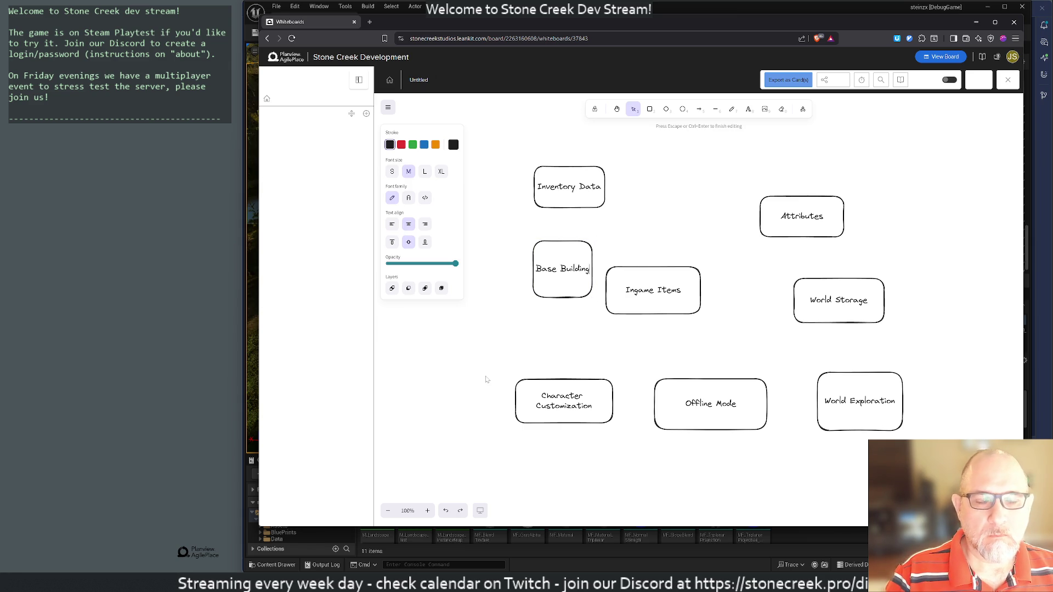
pyautogui.click(553, 344)
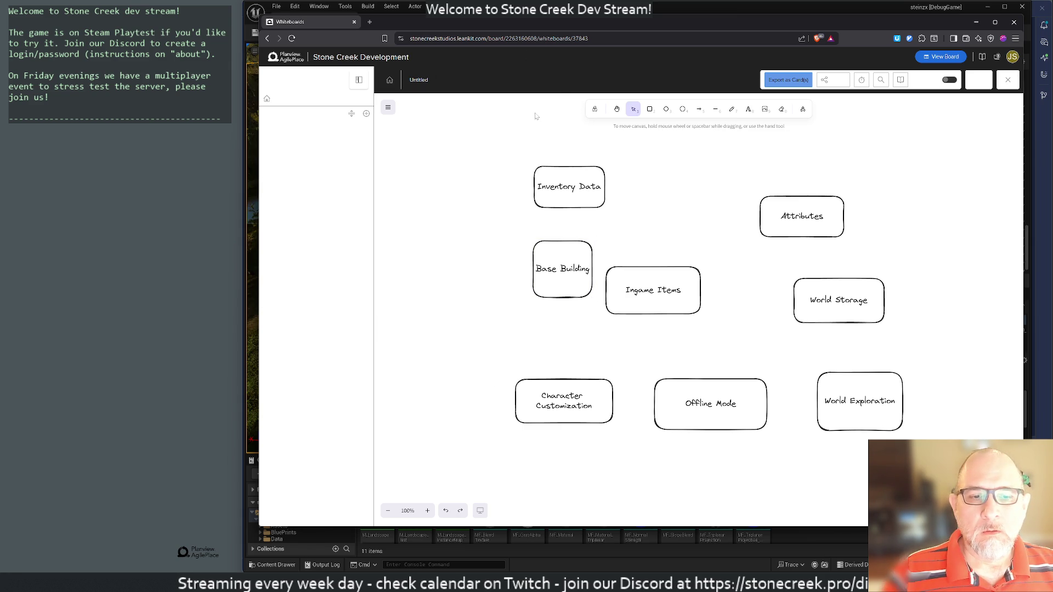
# Step: Search Google for 'mind map tools' in a new tab
pyautogui.click(370, 22)
pyautogui.write('mind')
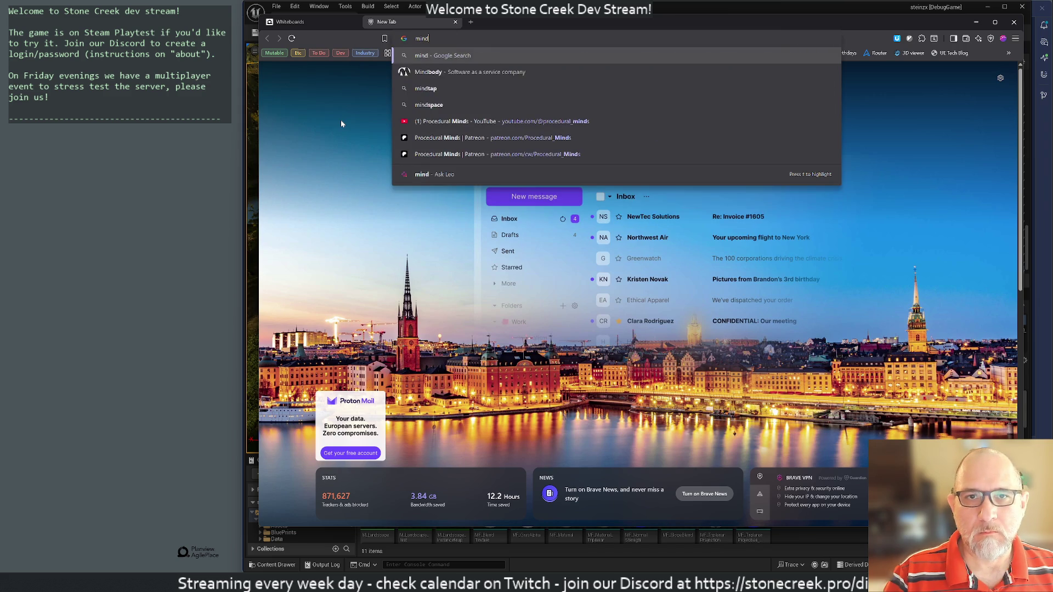
pyautogui.write(' map tools')
pyautogui.press('Return')
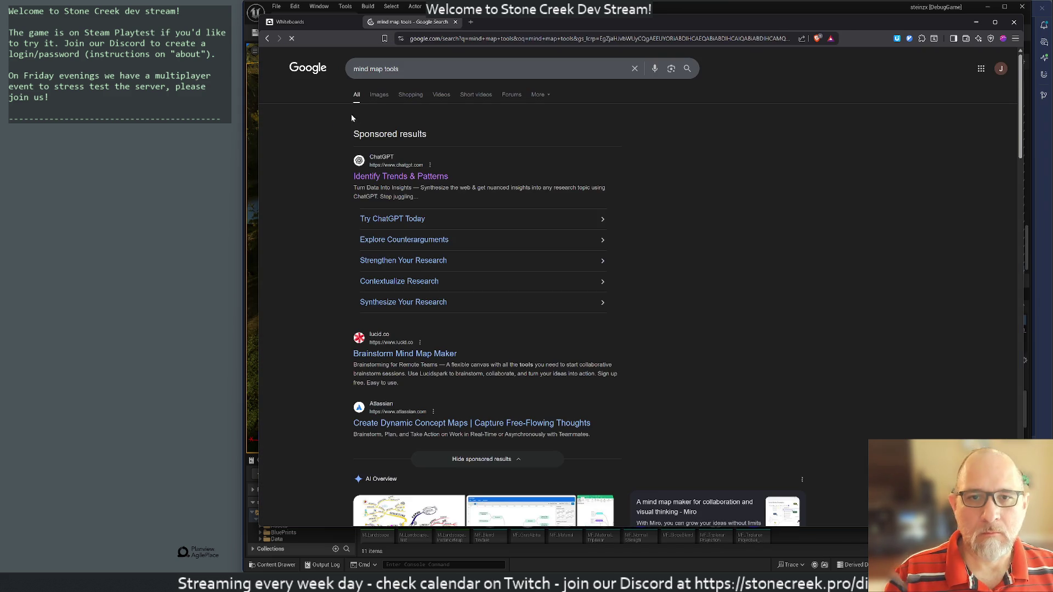
pyautogui.scroll(-2, 580, 333)
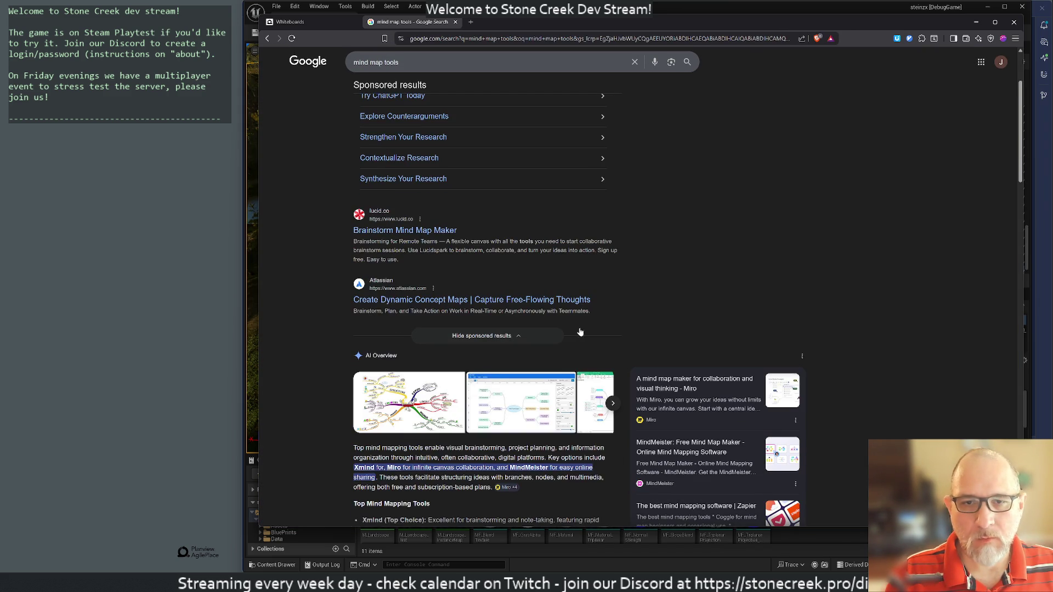
pyautogui.scroll(-5, 578, 326)
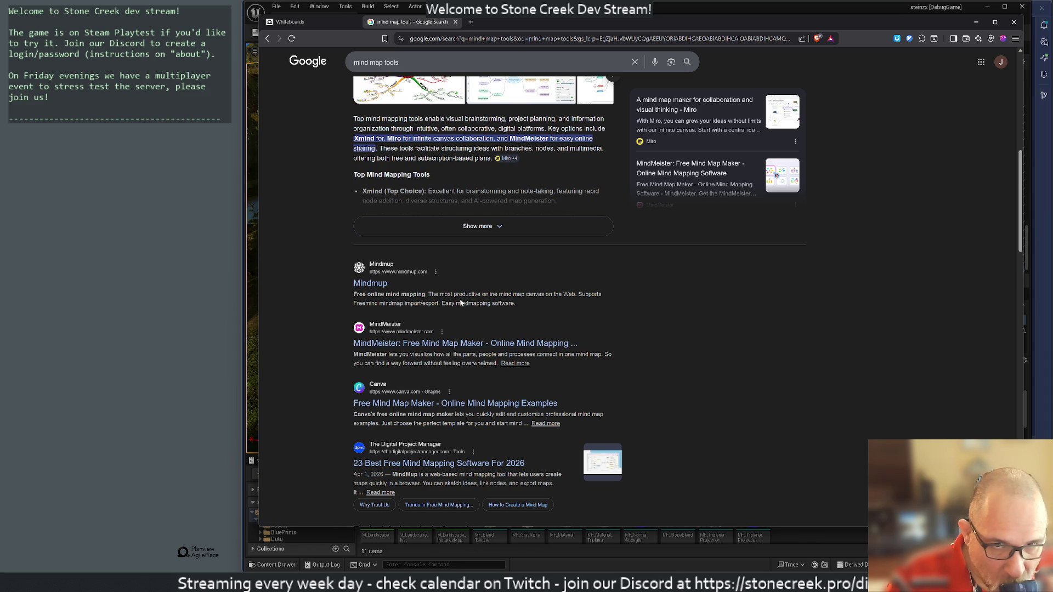
# Step: Open MindMeister in a background tab and go to the Xmind result
pyautogui.middleClick(386, 325)
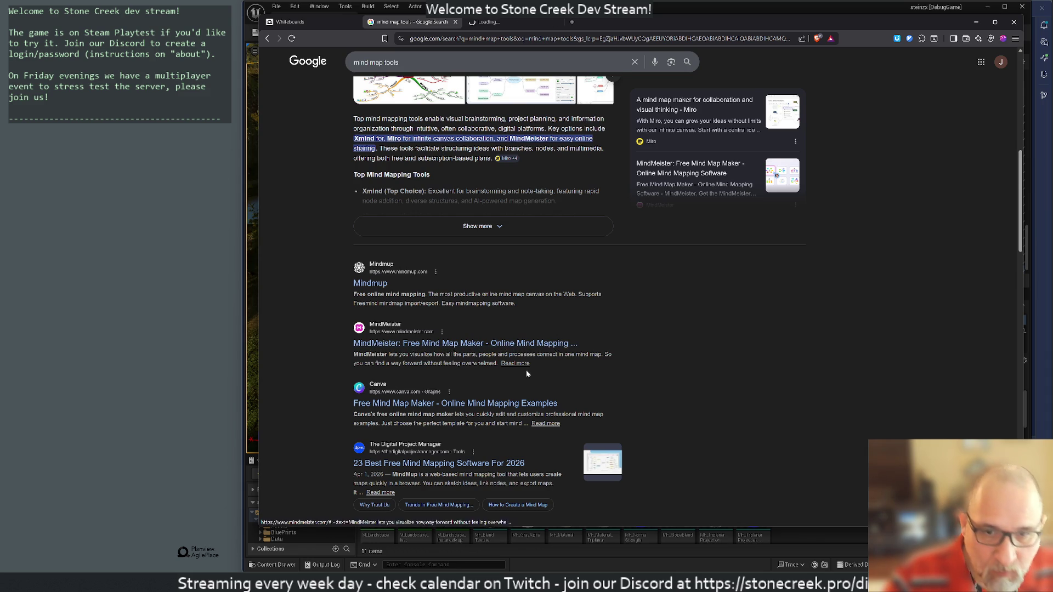
pyautogui.scroll(-4, 528, 376)
pyautogui.scroll(-4, 680, 350)
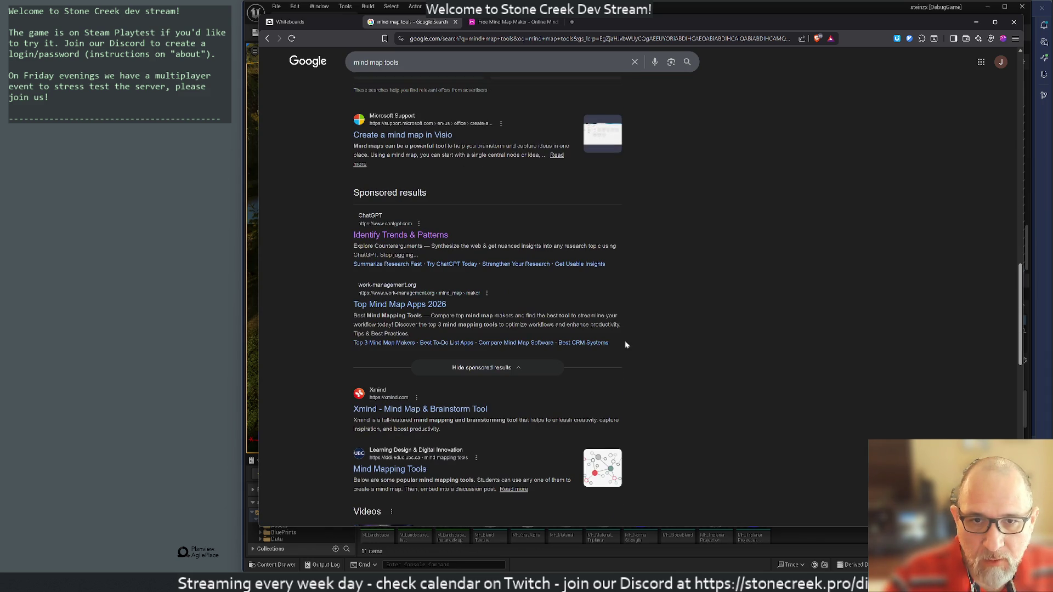
pyautogui.scroll(-2, 487, 302)
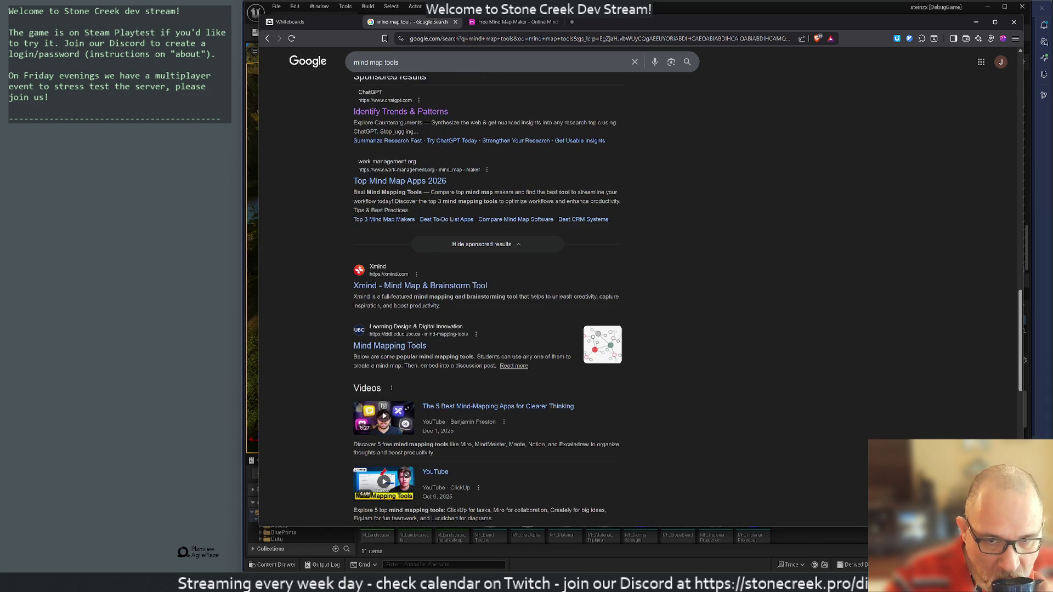
pyautogui.click(401, 291)
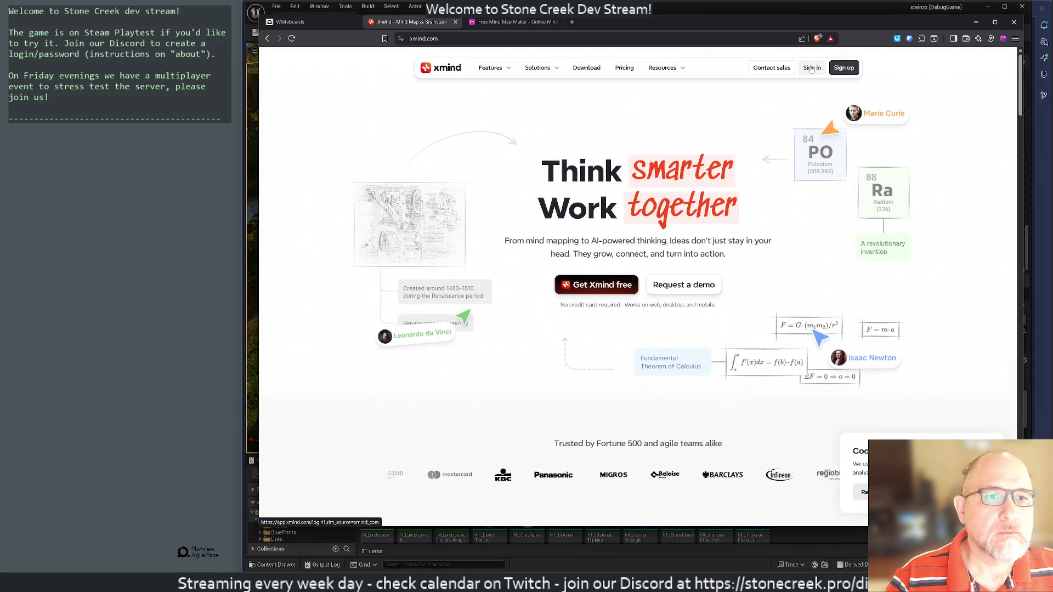
# Step: Start the Xmind Free plan sign-up and allow third-party cookies
pyautogui.click(624, 67)
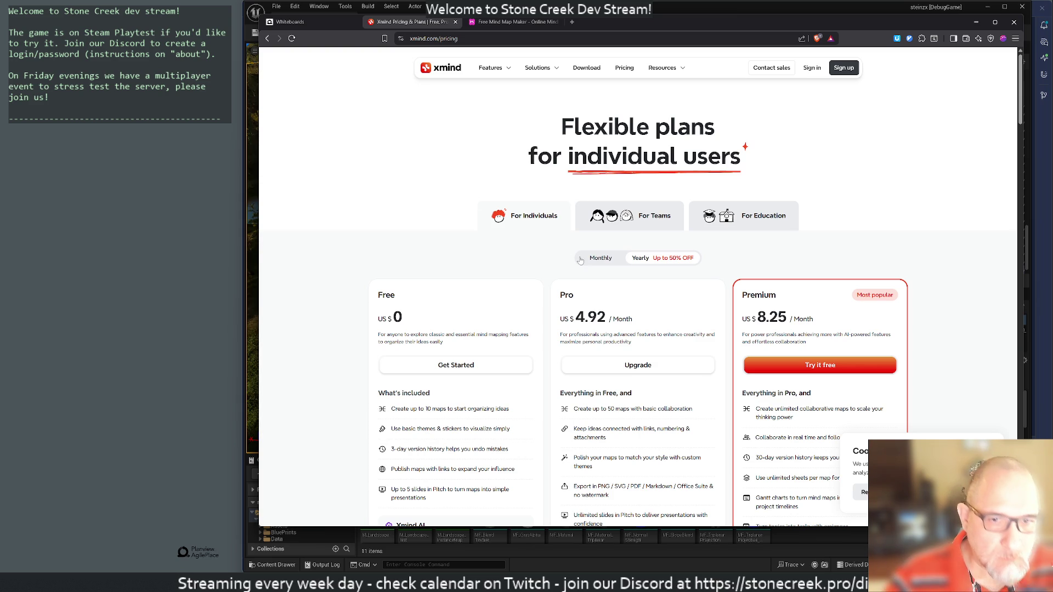
pyautogui.scroll(-2, 351, 394)
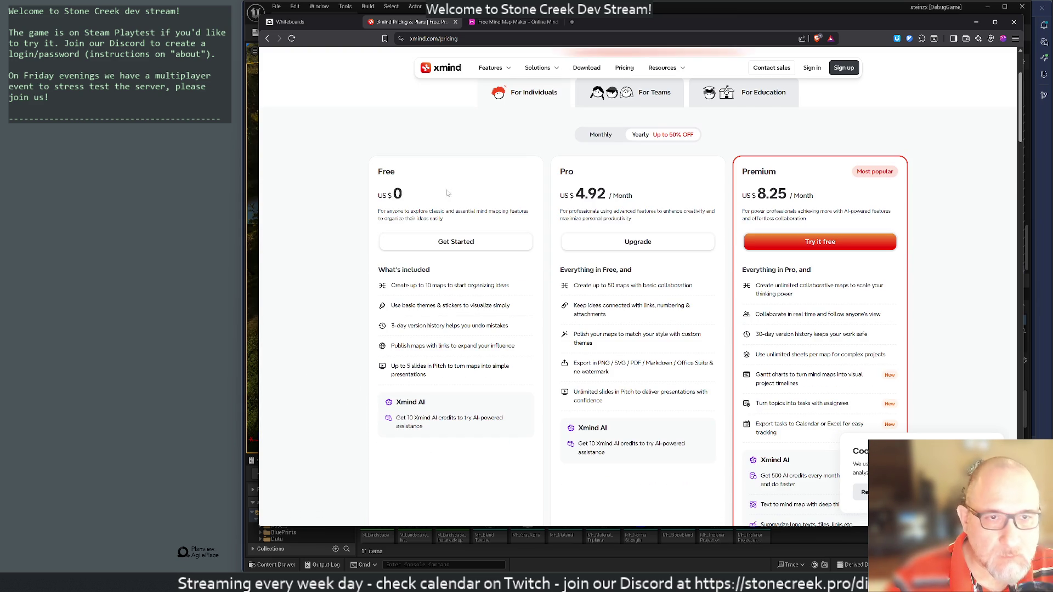
pyautogui.click(460, 241)
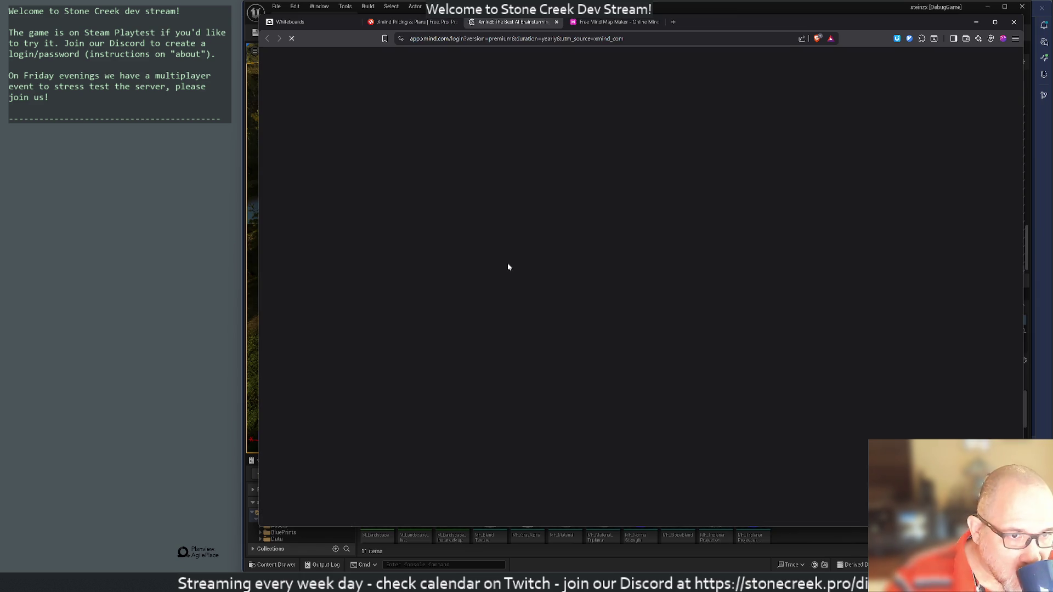
pyautogui.click(616, 303)
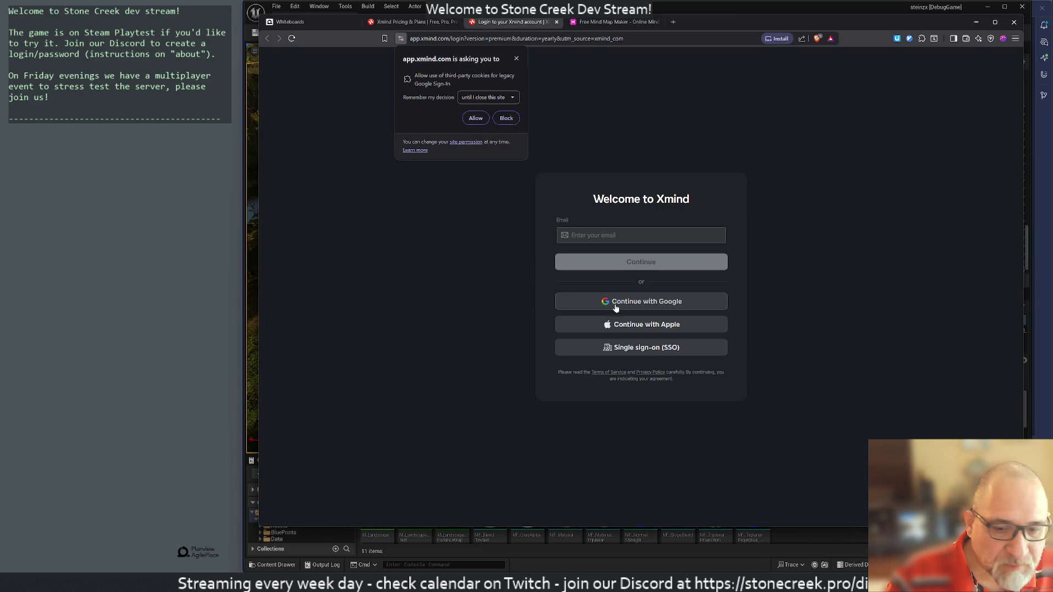
pyautogui.click(476, 118)
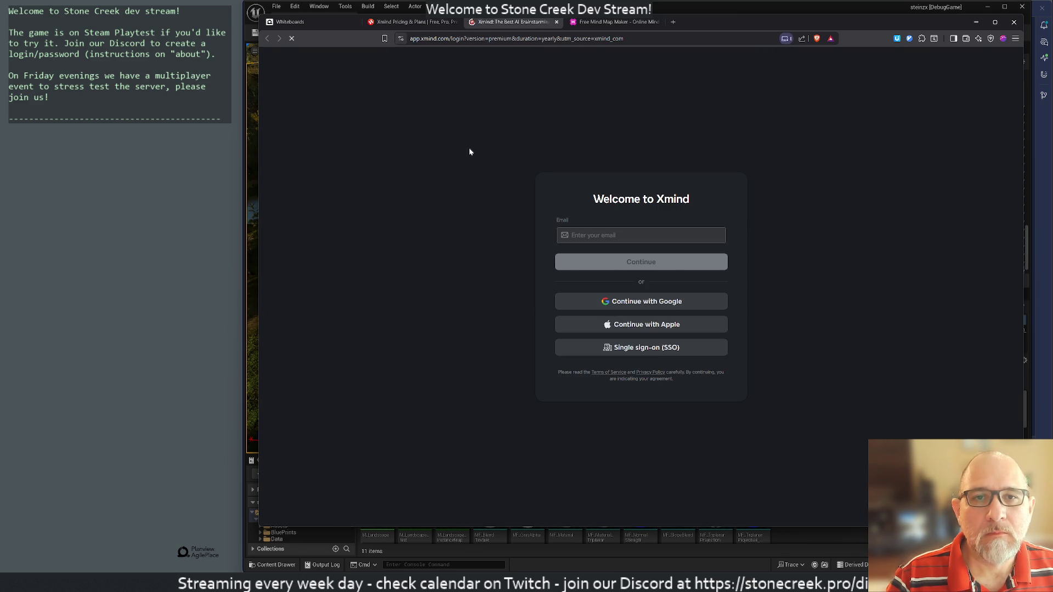
# Step: Sign in with a Google account and grant Xmind access
pyautogui.click(641, 301)
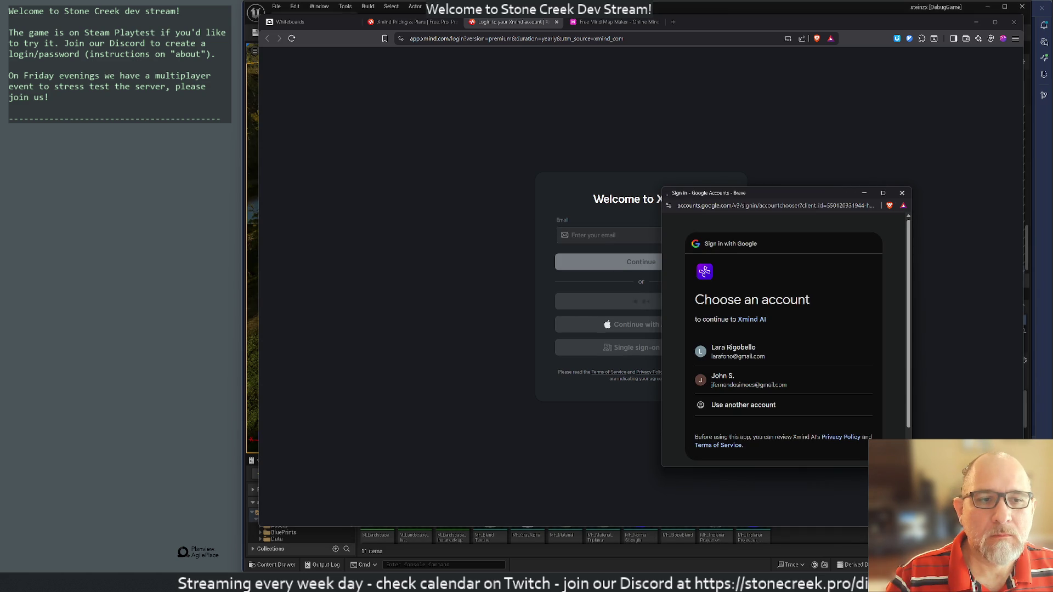
pyautogui.click(741, 375)
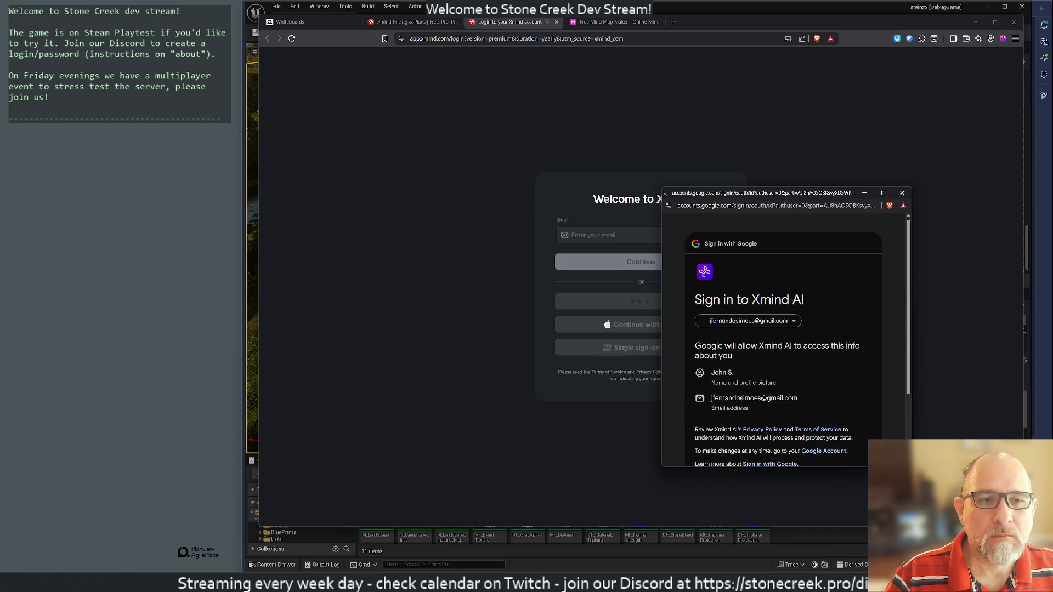
pyautogui.scroll(-5, 784, 351)
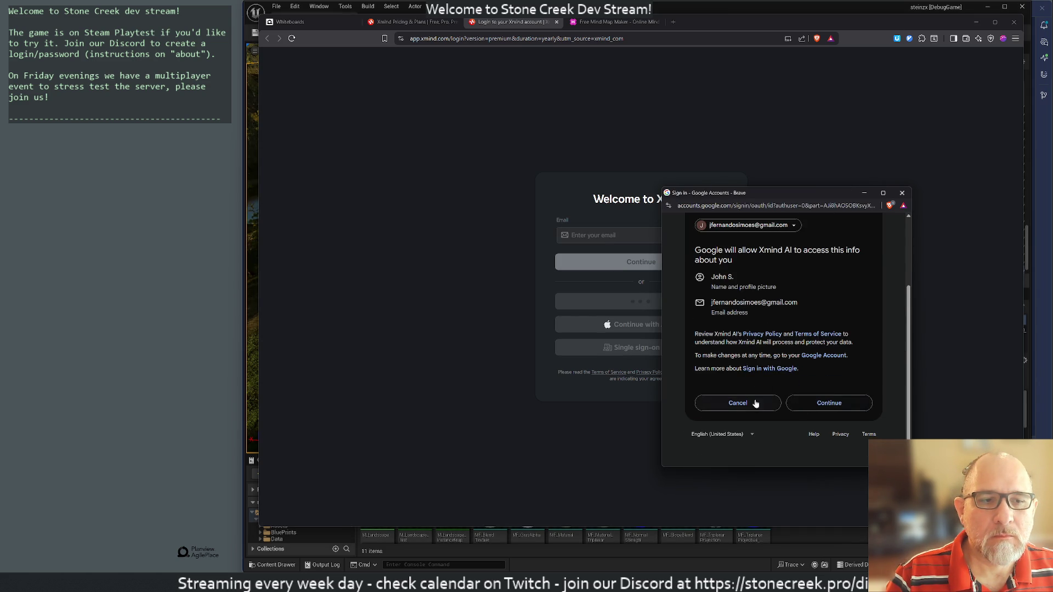
pyautogui.scroll(5, 745, 384)
pyautogui.scroll(-3, 737, 362)
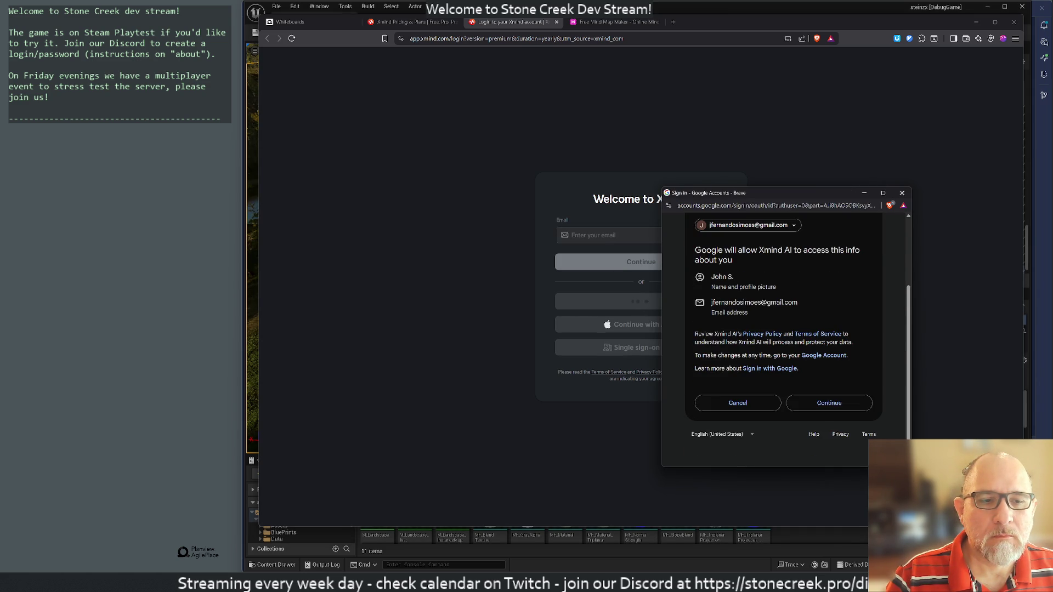
pyautogui.click(809, 403)
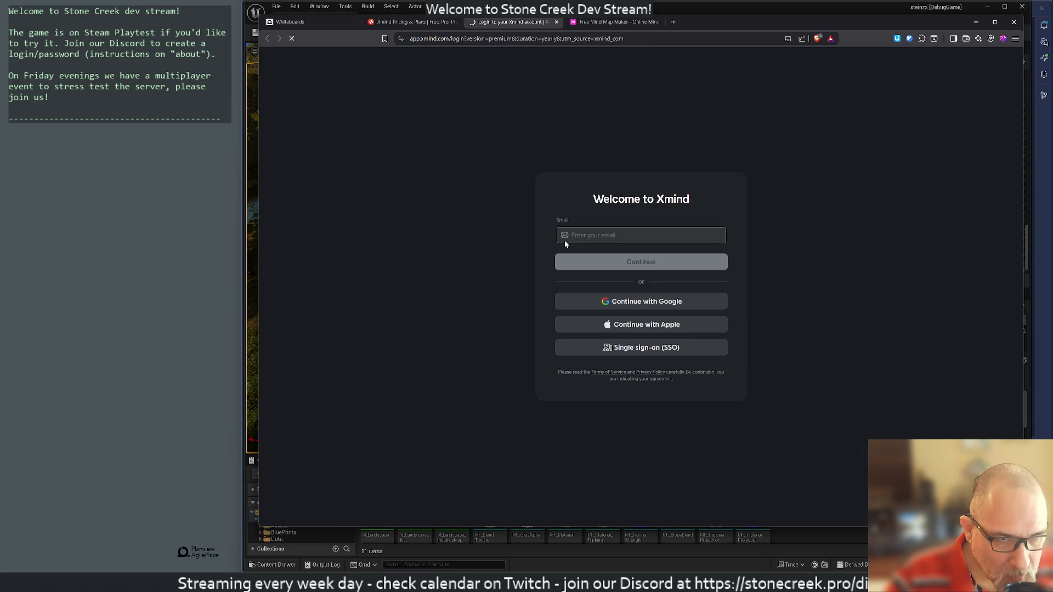
# Step: Answer the Xmind onboarding survey: personal life, working on my own, brainstorming
pyautogui.click(599, 165)
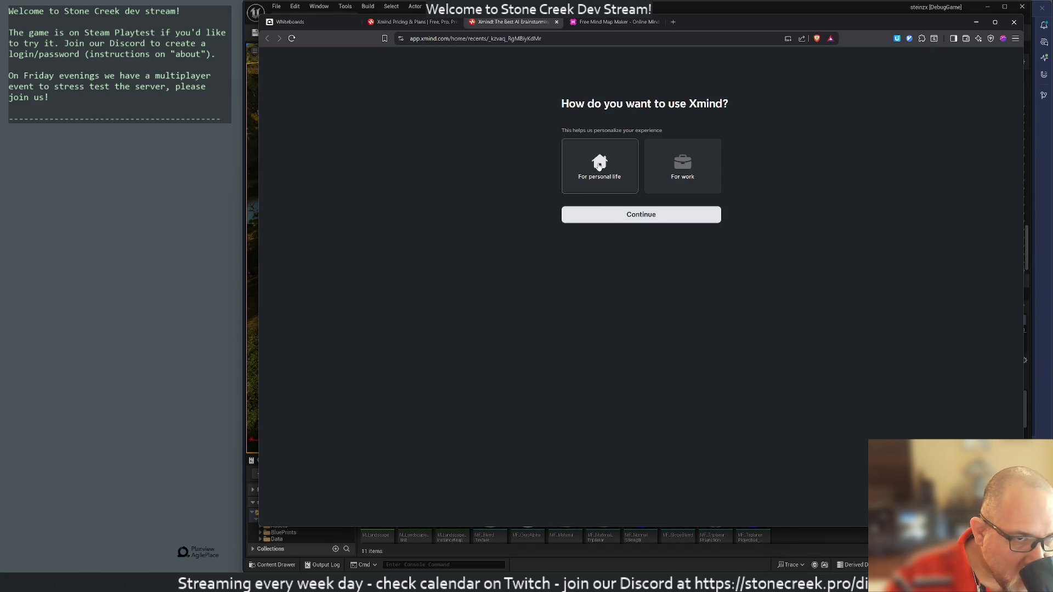
pyautogui.click(598, 214)
pyautogui.click(612, 183)
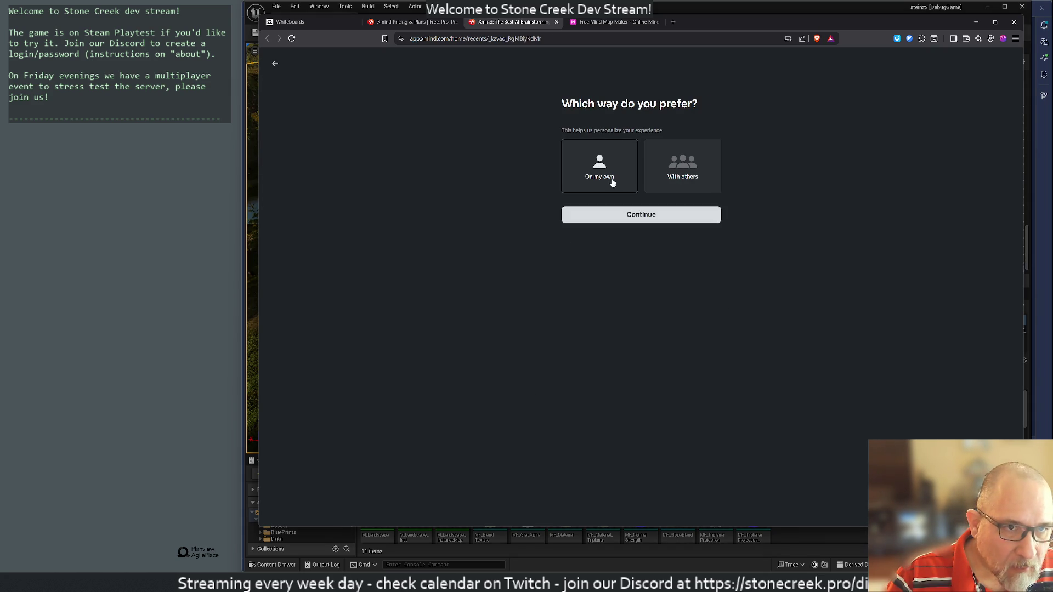
pyautogui.click(636, 214)
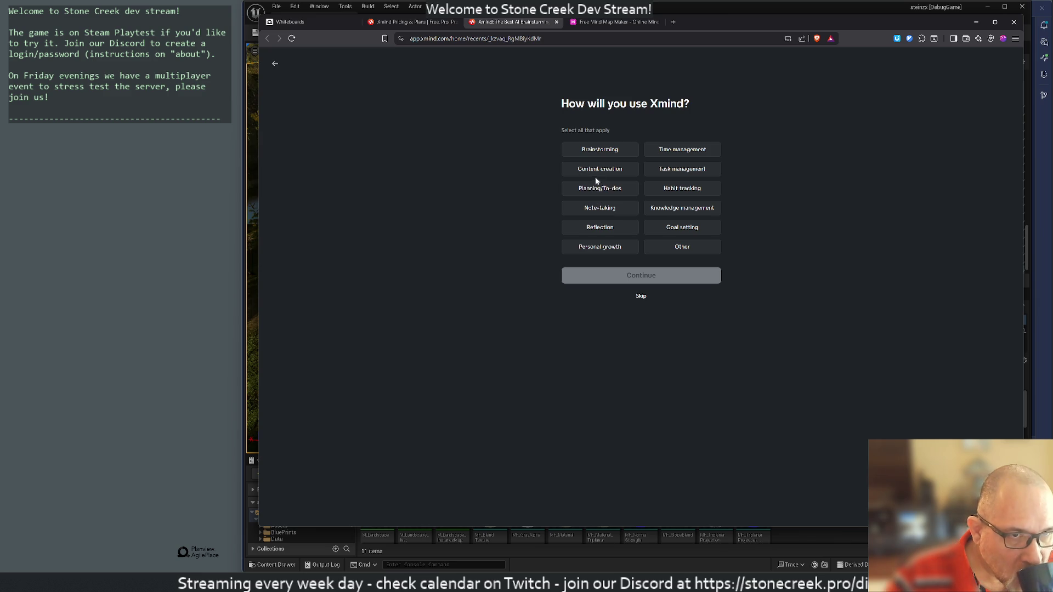
pyautogui.click(600, 149)
pyautogui.click(632, 276)
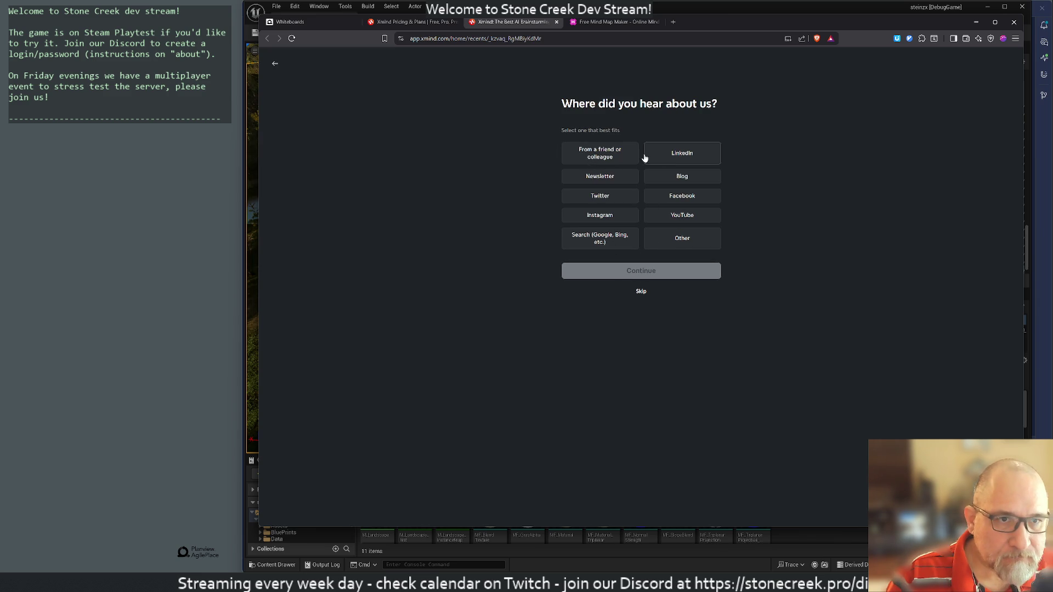
pyautogui.click(641, 291)
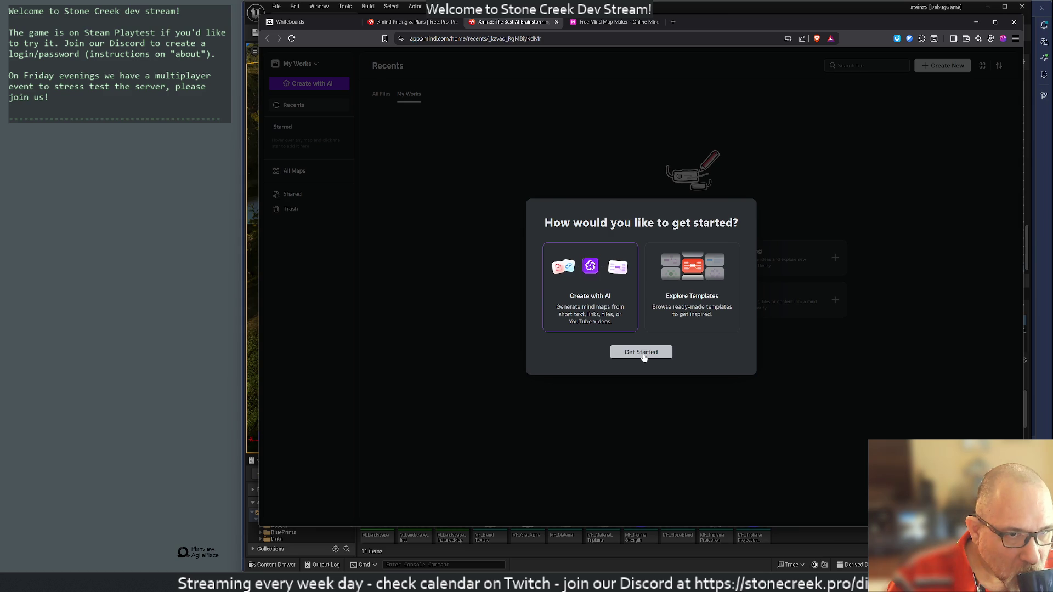
# Step: Preview several starter templates, then create a new blank mind map
pyautogui.click(663, 329)
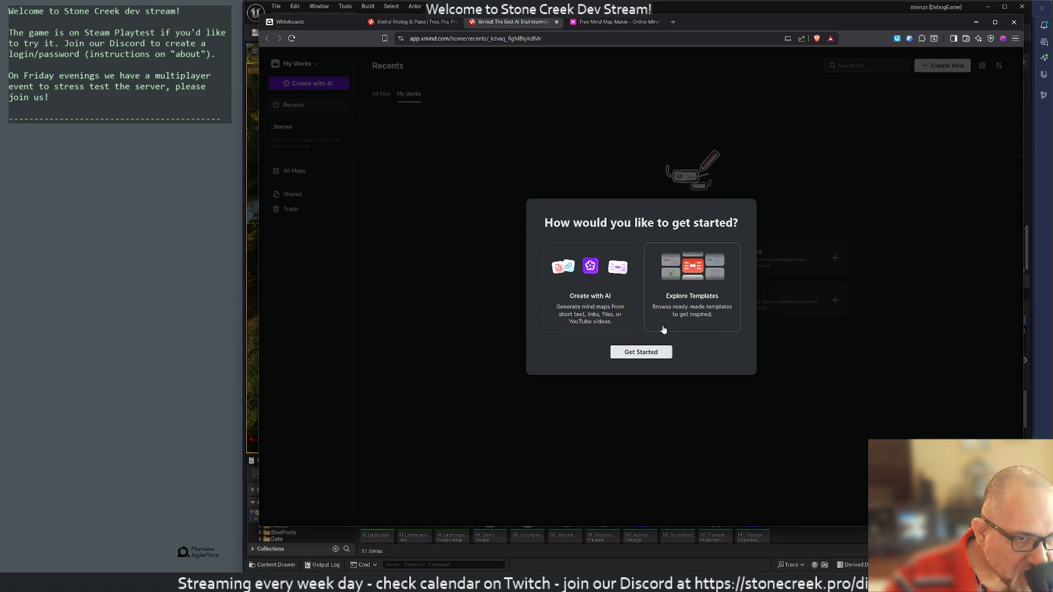
pyautogui.click(645, 359)
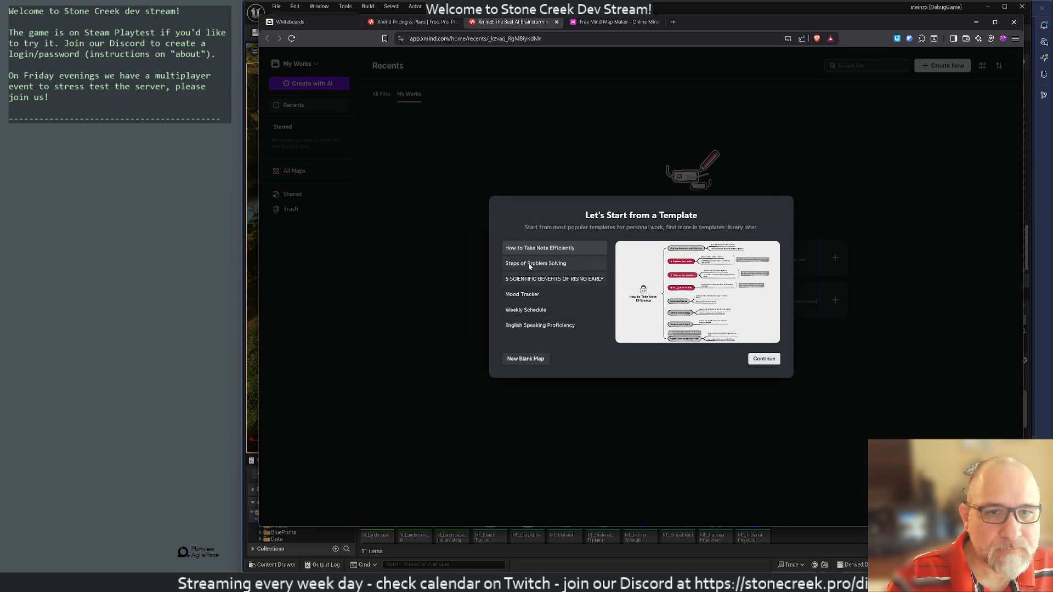
pyautogui.click(535, 265)
pyautogui.click(528, 278)
pyautogui.click(536, 294)
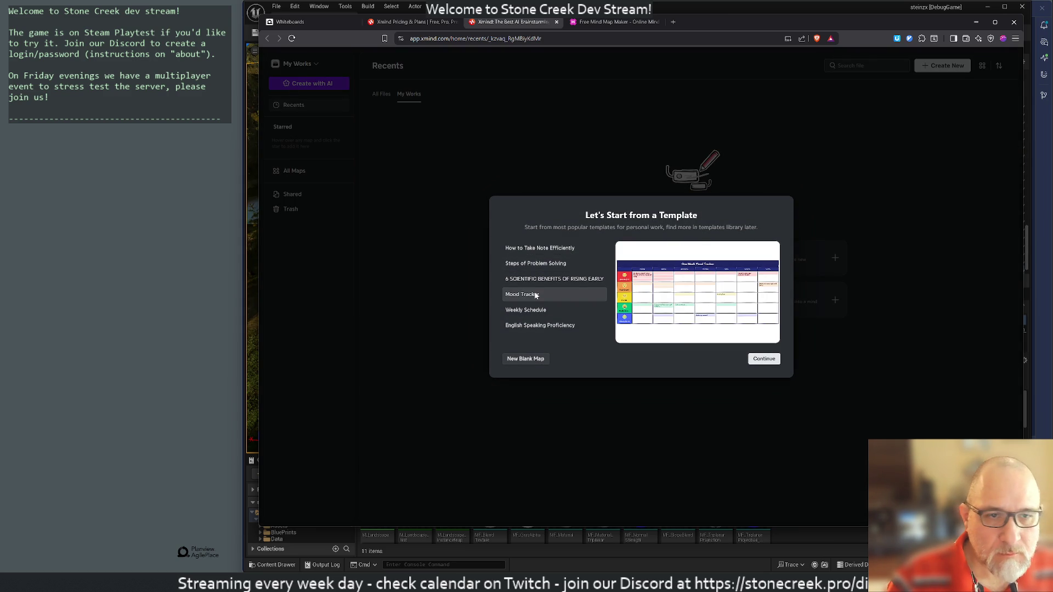
pyautogui.click(526, 310)
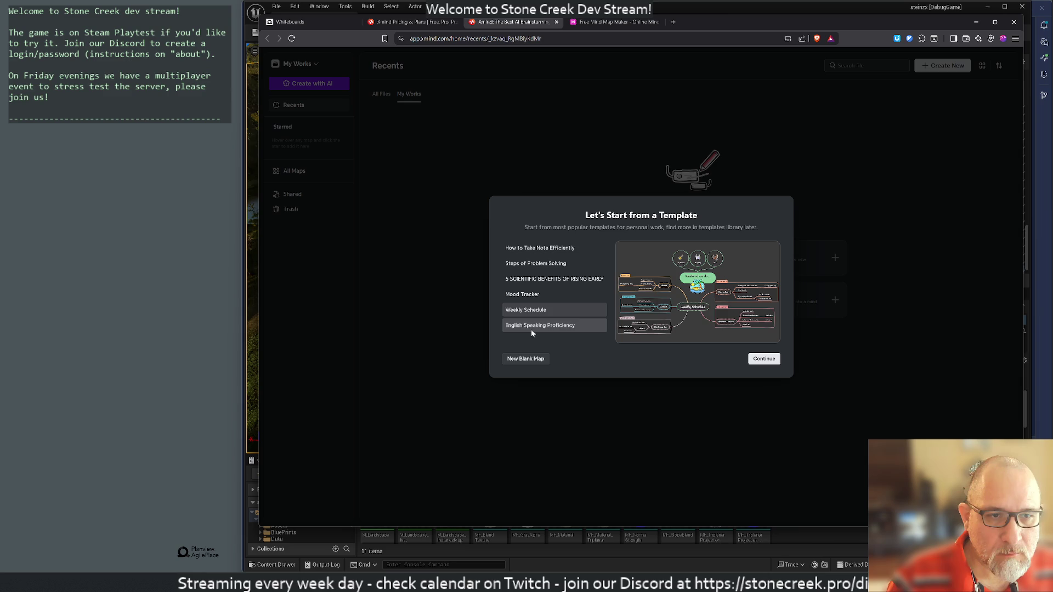
pyautogui.click(535, 248)
pyautogui.click(527, 266)
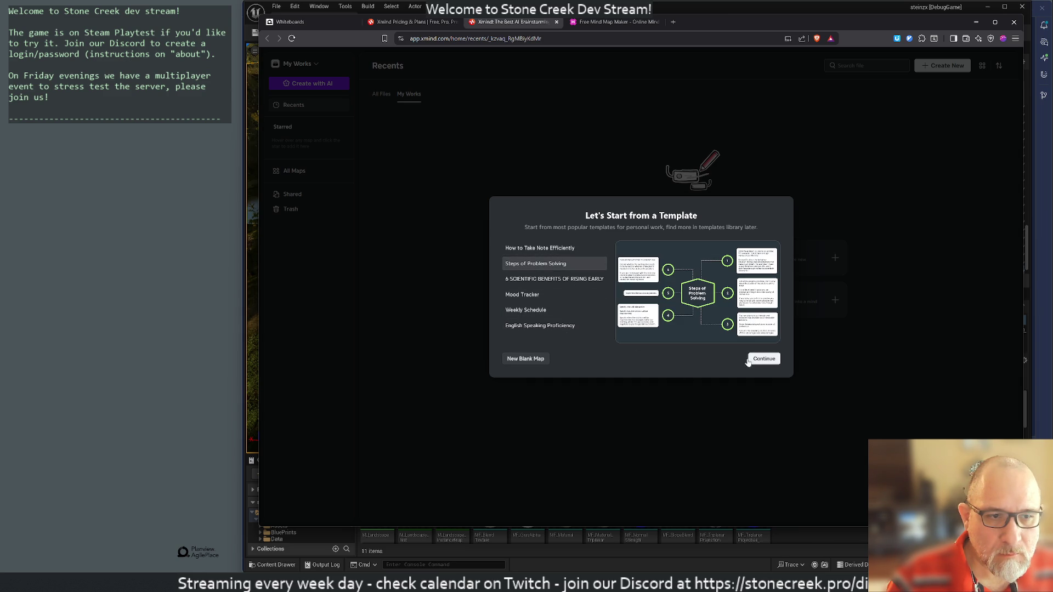
pyautogui.click(525, 358)
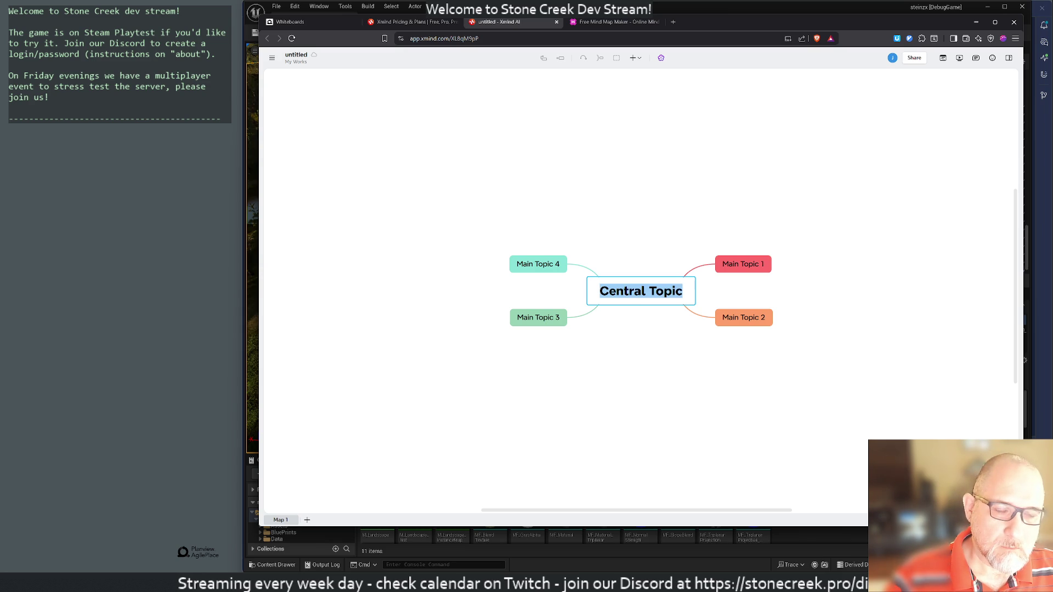
# Step: Title the central topic 'Early Access Summer 2026' and move the map higher on the canvas
pyautogui.write('Ear')
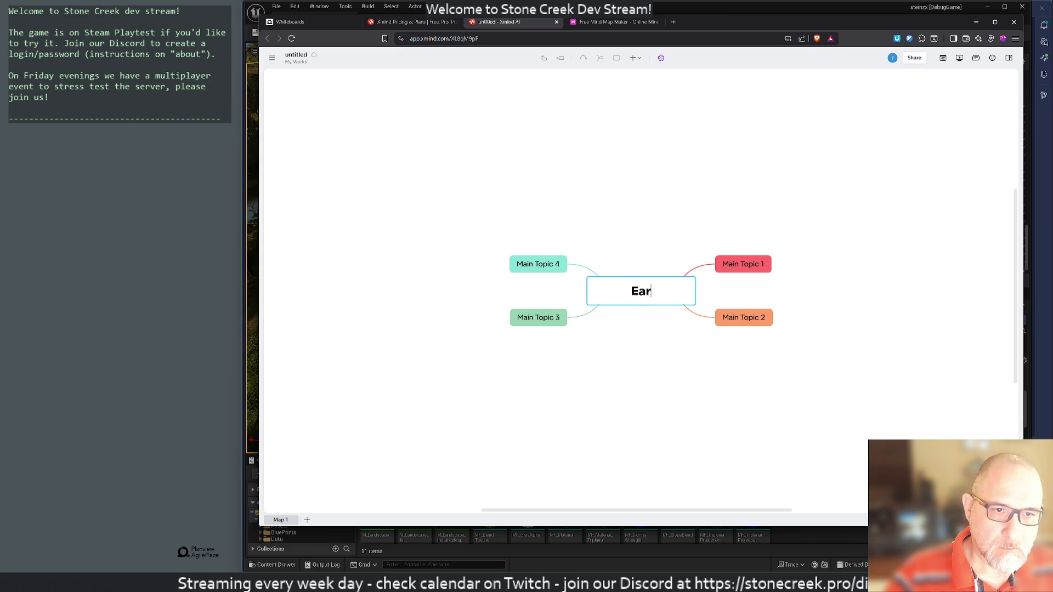
pyautogui.write('ly Access June')
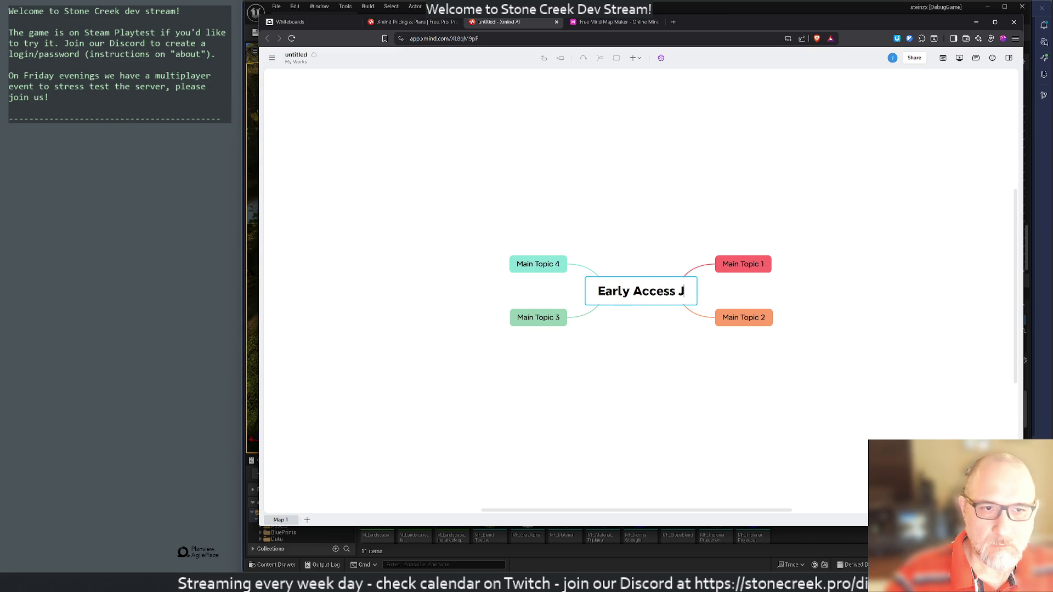
pyautogui.press('BackSpace')
pyautogui.press('BackSpace')
pyautogui.press('BackSpace')
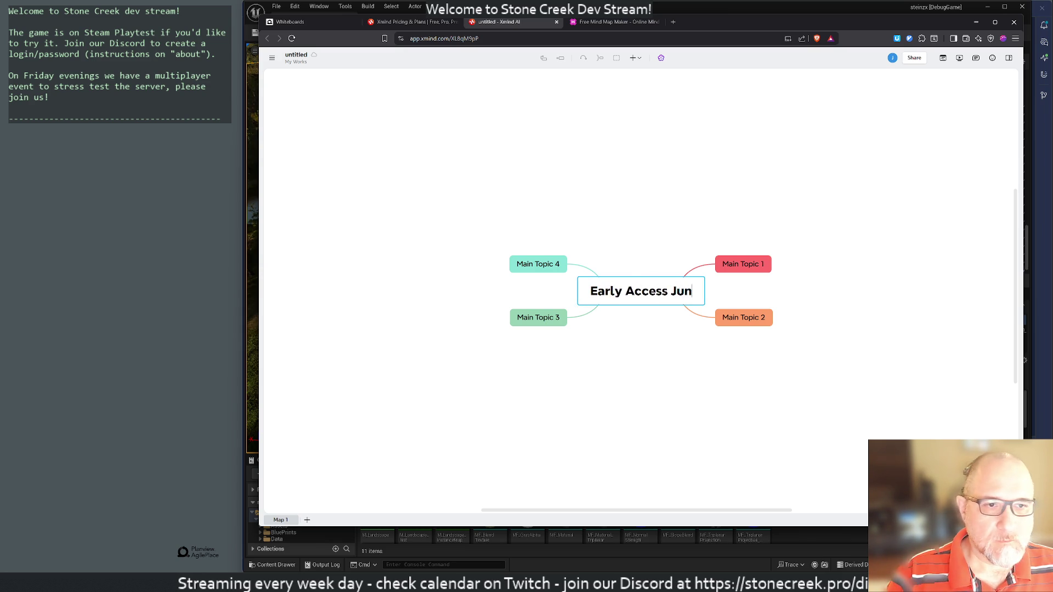
pyautogui.write('Summer ')
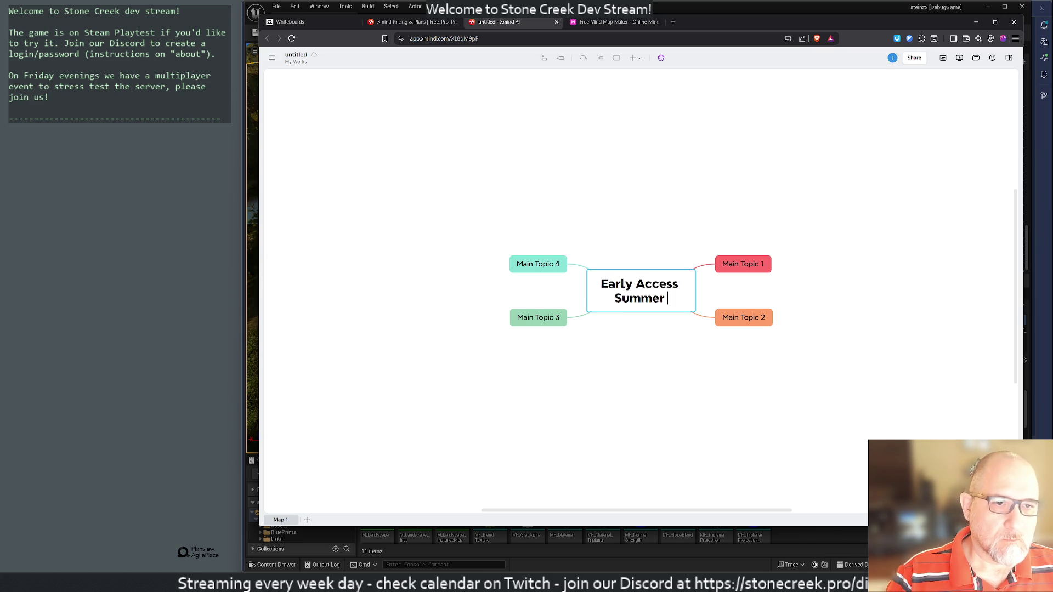
pyautogui.write('2026')
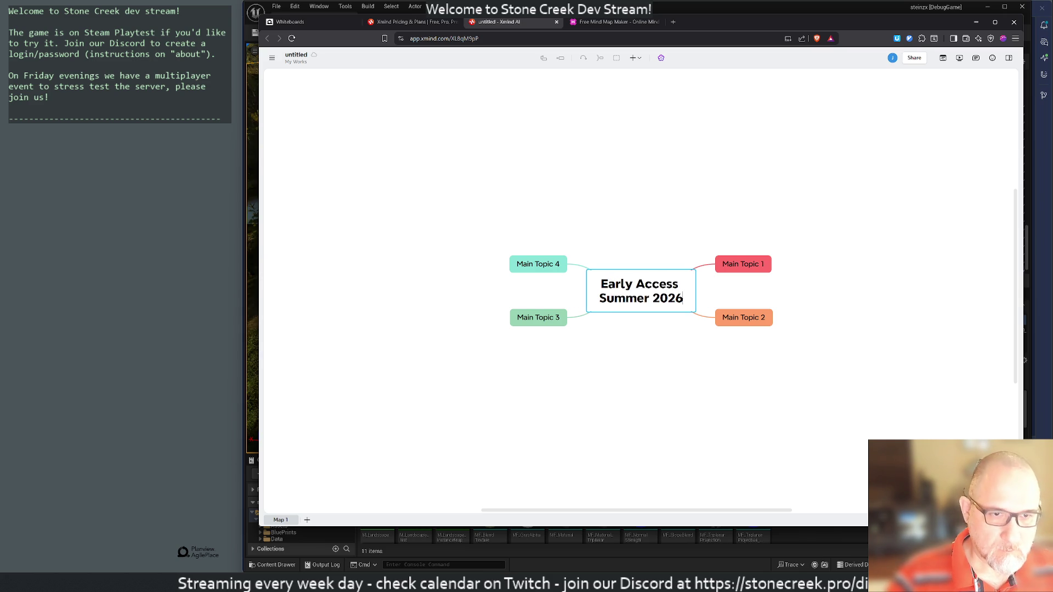
pyautogui.press('Return')
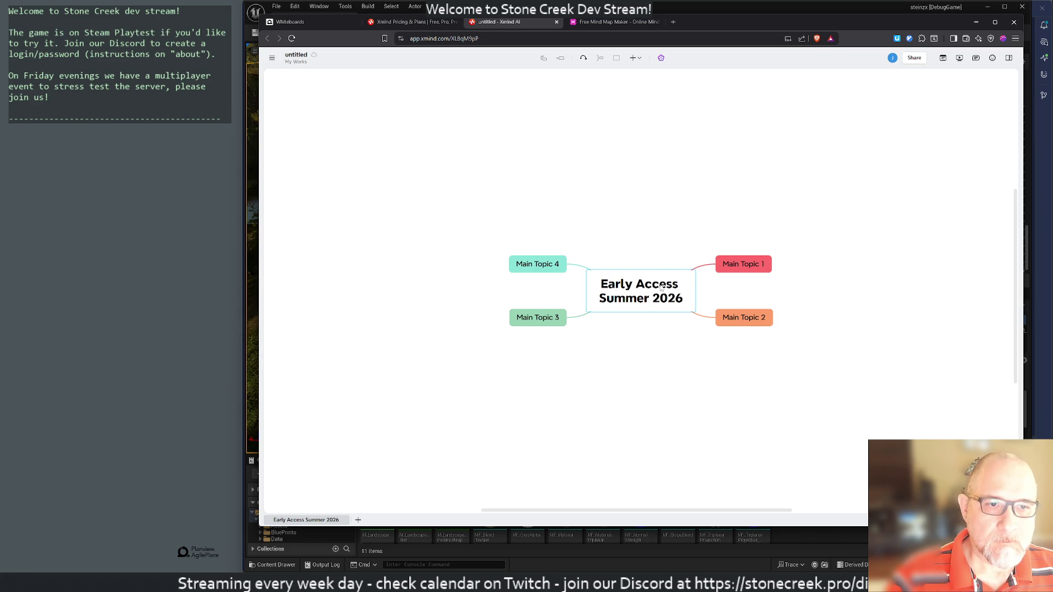
pyautogui.moveTo(655, 285)
pyautogui.mouseDown()
pyautogui.moveTo(625, 243)
pyautogui.moveTo(651, 168)
pyautogui.mouseUp()
pyautogui.click(464, 263)
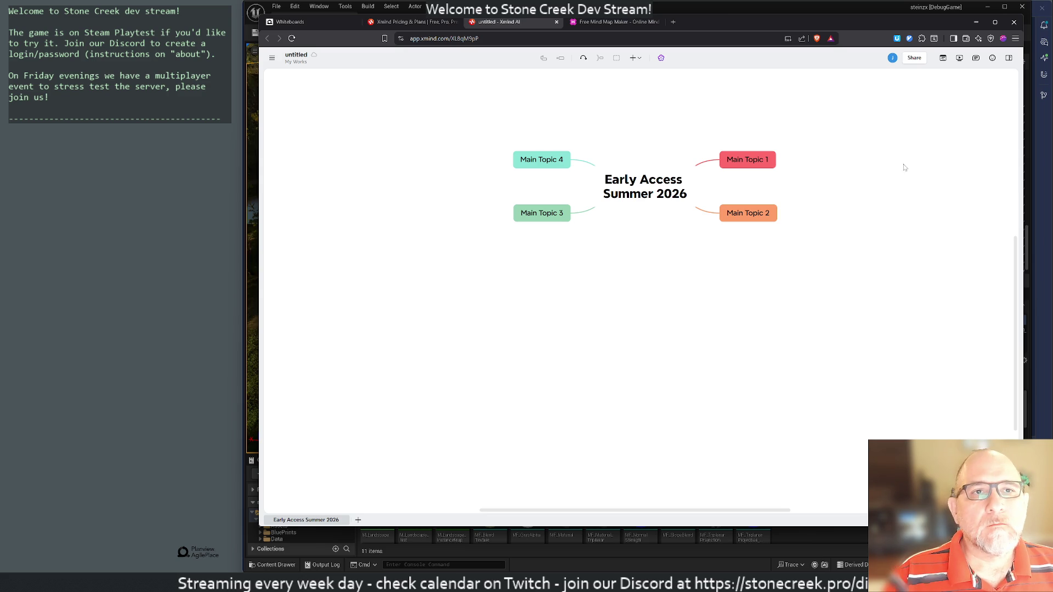
pyautogui.click(759, 7)
pyautogui.hotkey('alt', 'Tab')
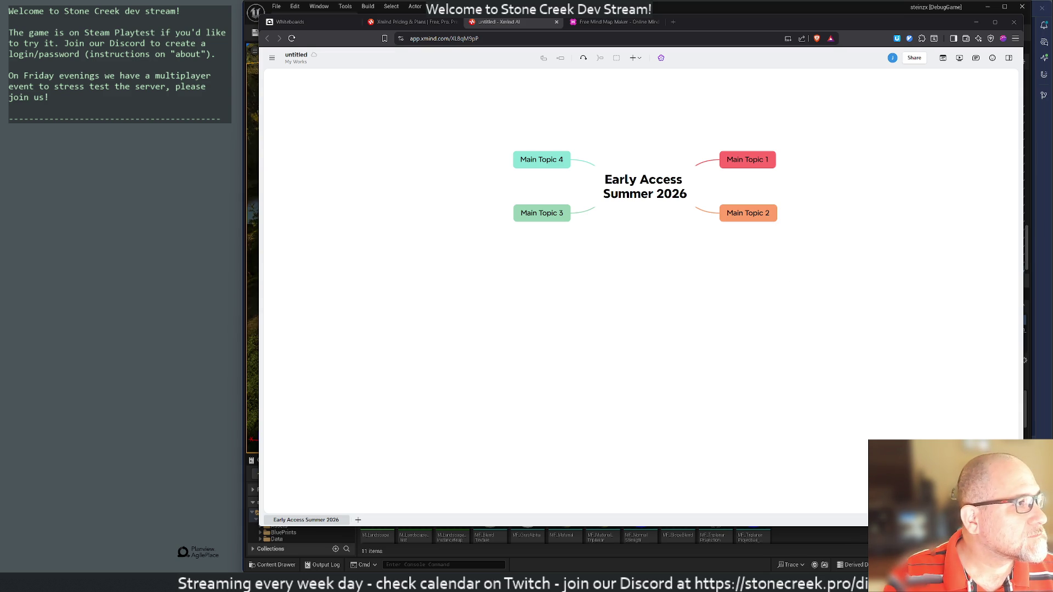
# Step: Rename Main Topic 4 to 'Inventory'
pyautogui.click(516, 165)
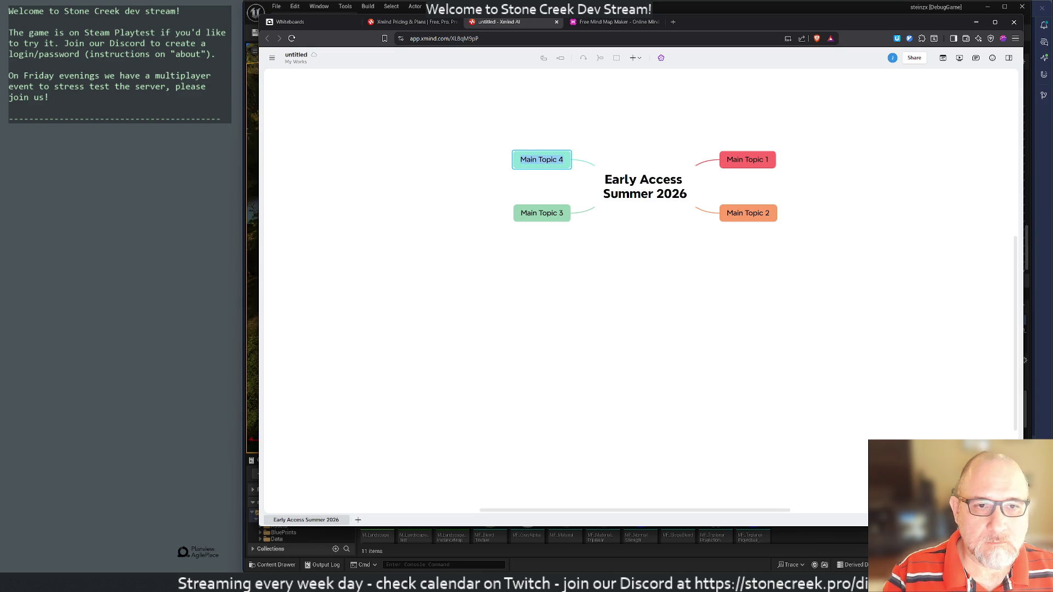
pyautogui.write('Looting')
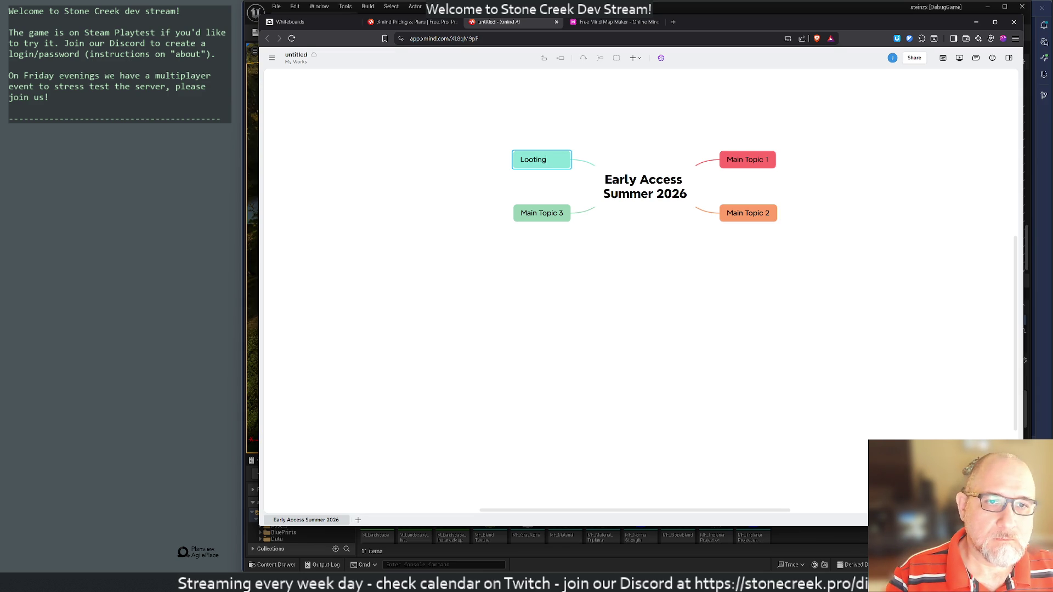
pyautogui.press('BackSpace')
pyautogui.press('BackSpace')
pyautogui.press('BackSpace')
pyautogui.write('In')
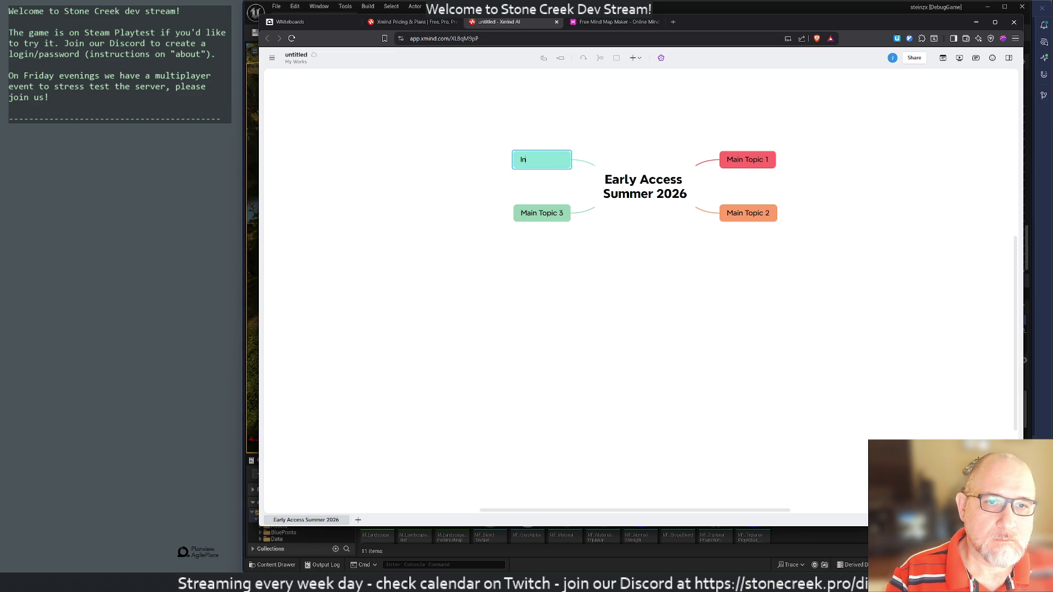
pyautogui.write('ventory')
pyautogui.press('Return')
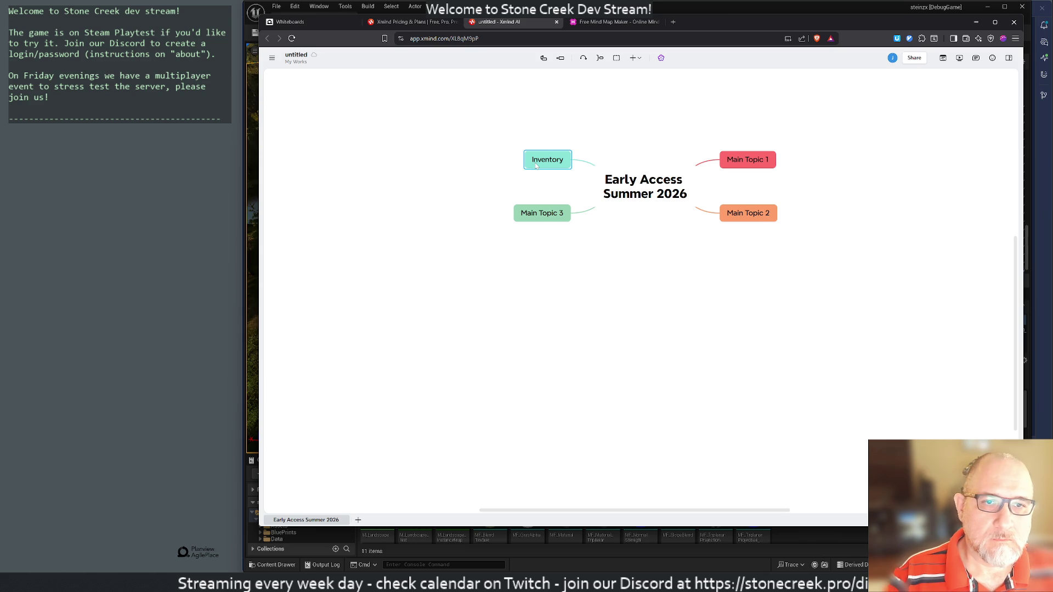
# Step: Add a fifth main topic, rename Main Topic 1 to 'Ingame Items', then switch to MindMeister
pyautogui.press('Down')
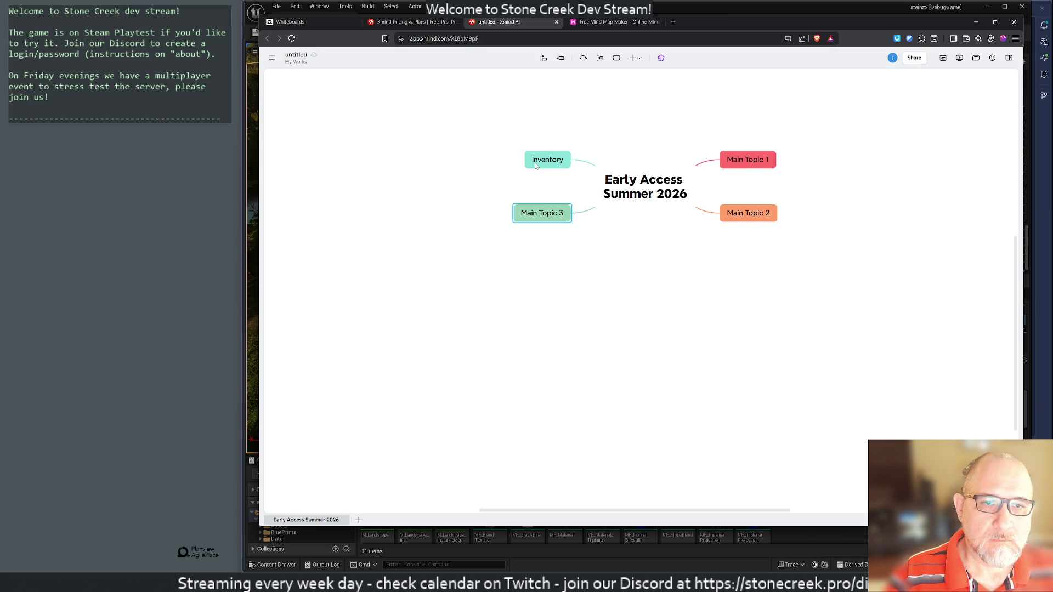
pyautogui.press('Return')
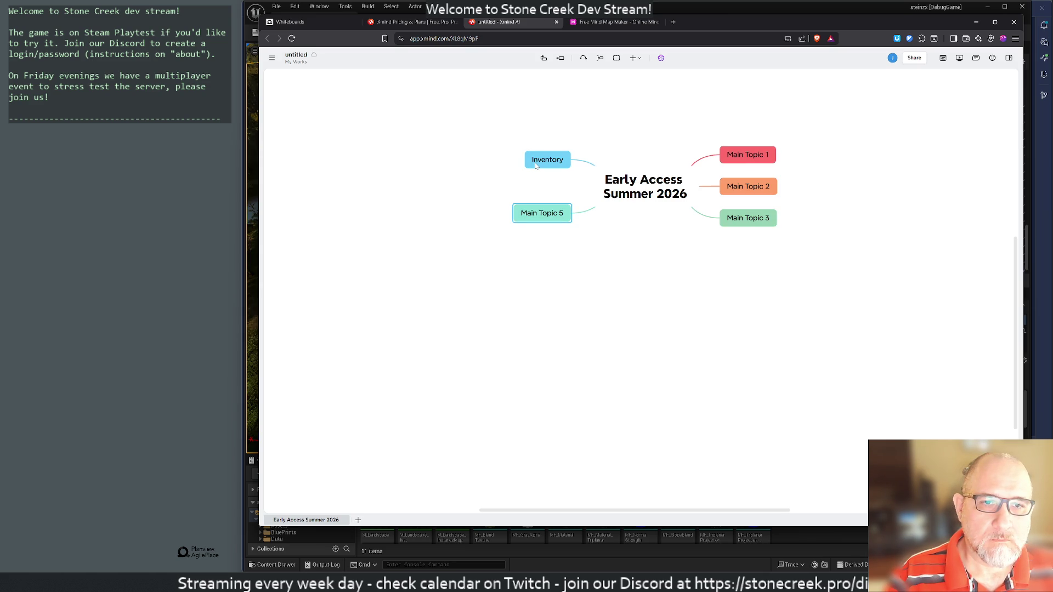
pyautogui.press('Right')
pyautogui.press('Left')
pyautogui.press('Right')
pyautogui.press('Right')
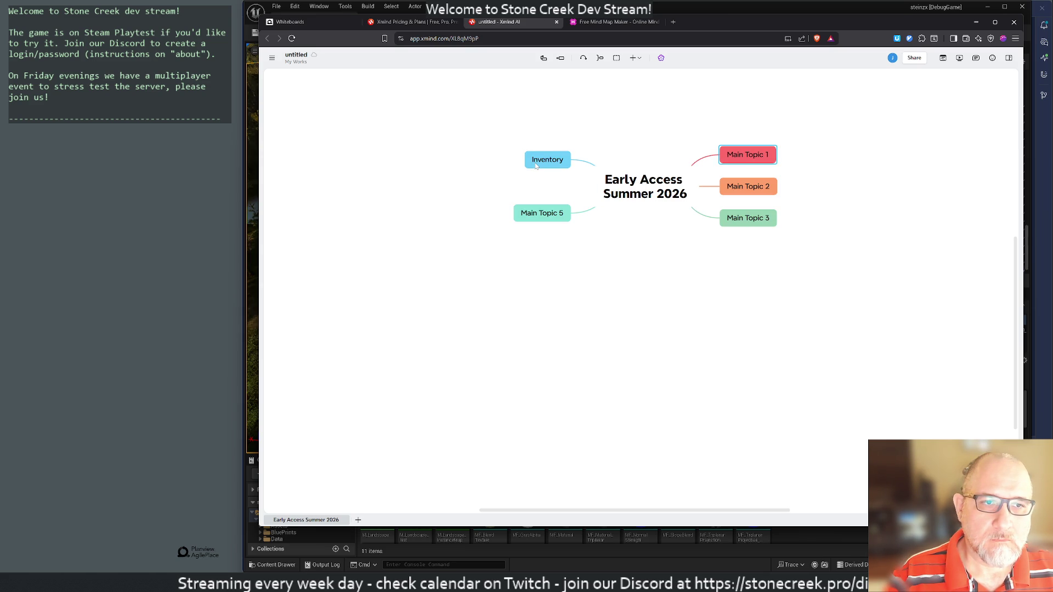
pyautogui.press('space')
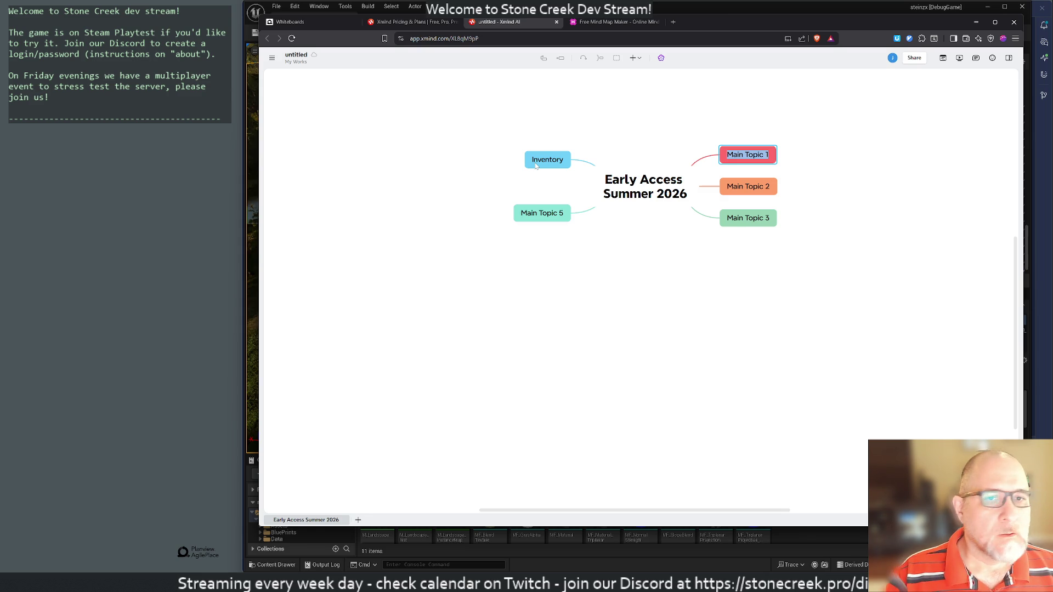
pyautogui.write('Ingame ')
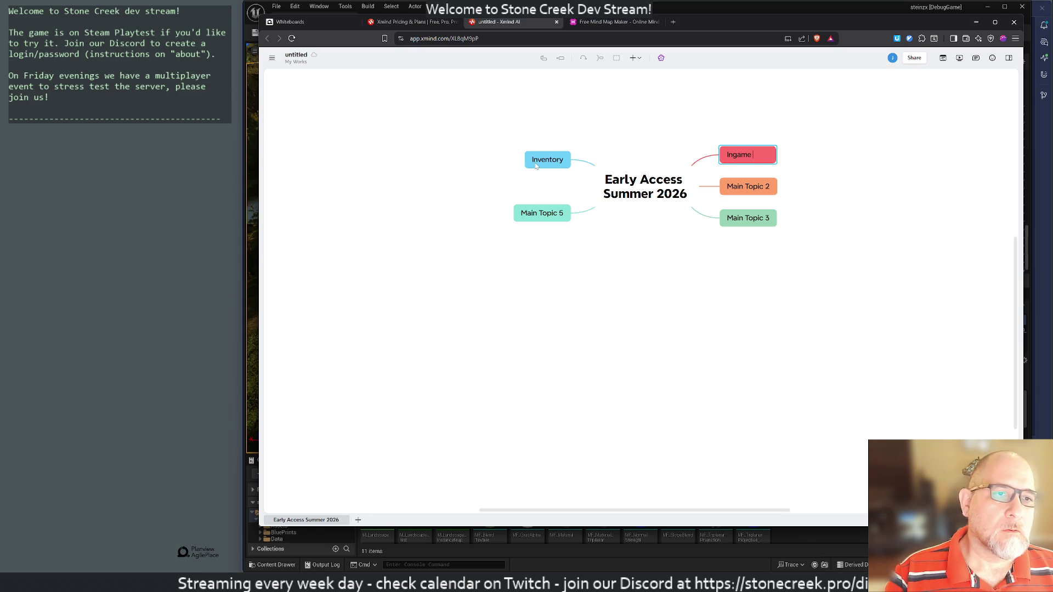
pyautogui.write('Items')
pyautogui.press('Return')
pyautogui.press('Down')
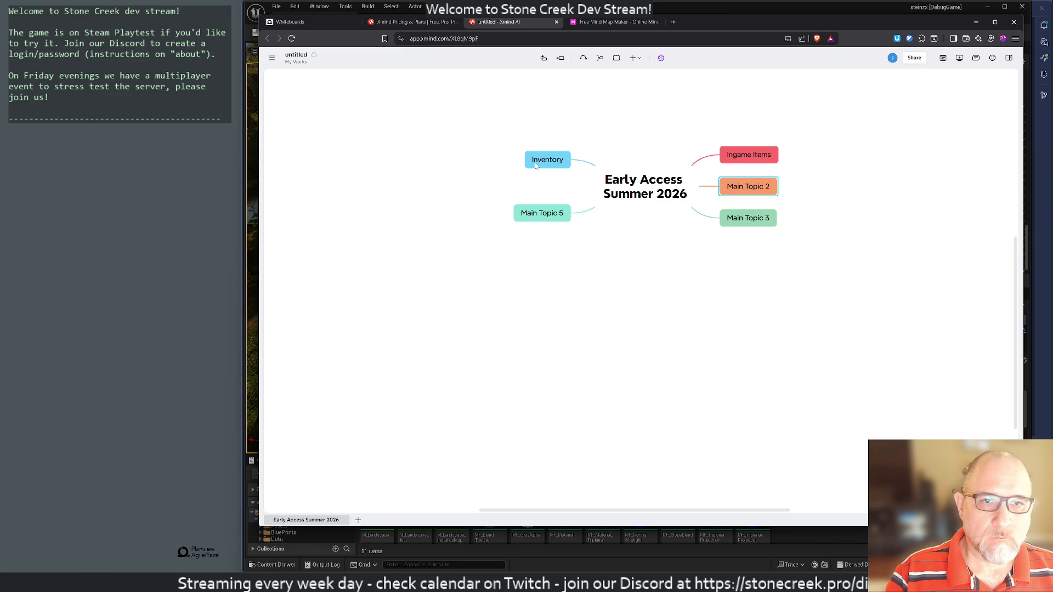
pyautogui.click(536, 165)
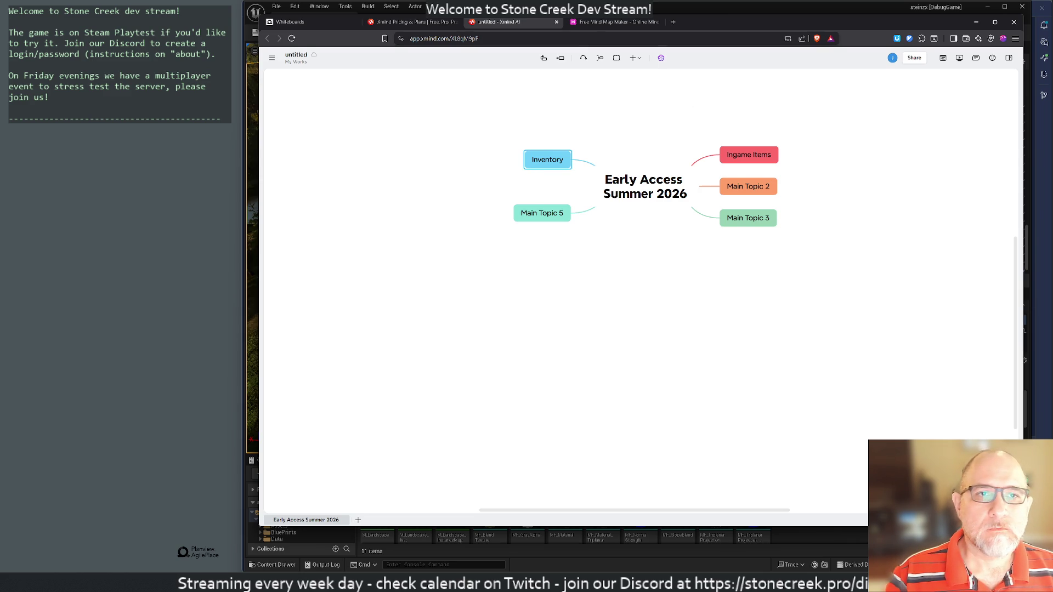
pyautogui.click(598, 22)
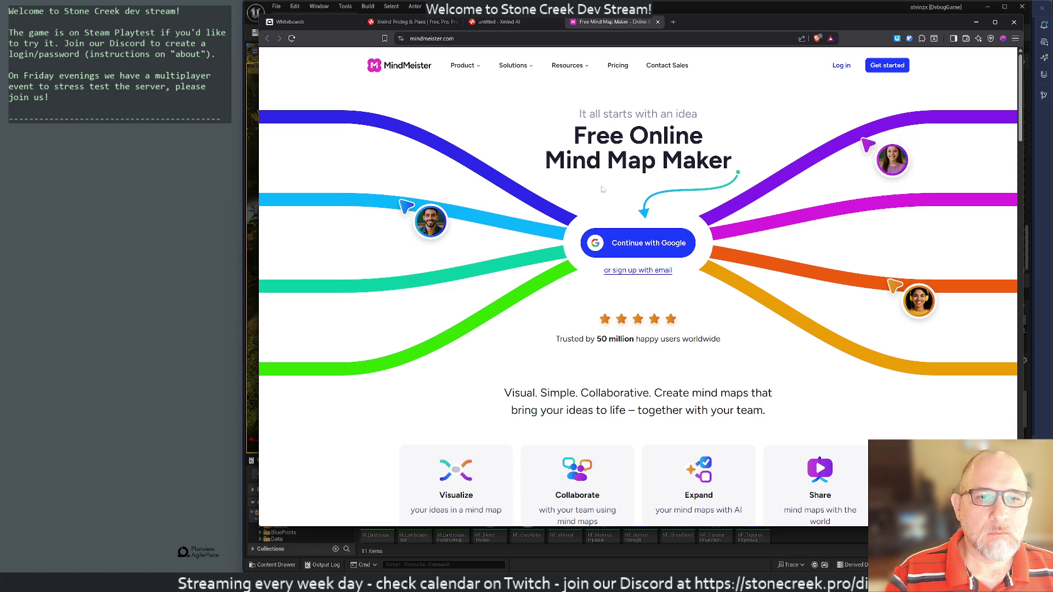
# Step: Log in to MindMeister with a Google account
pyautogui.scroll(-5, 603, 188)
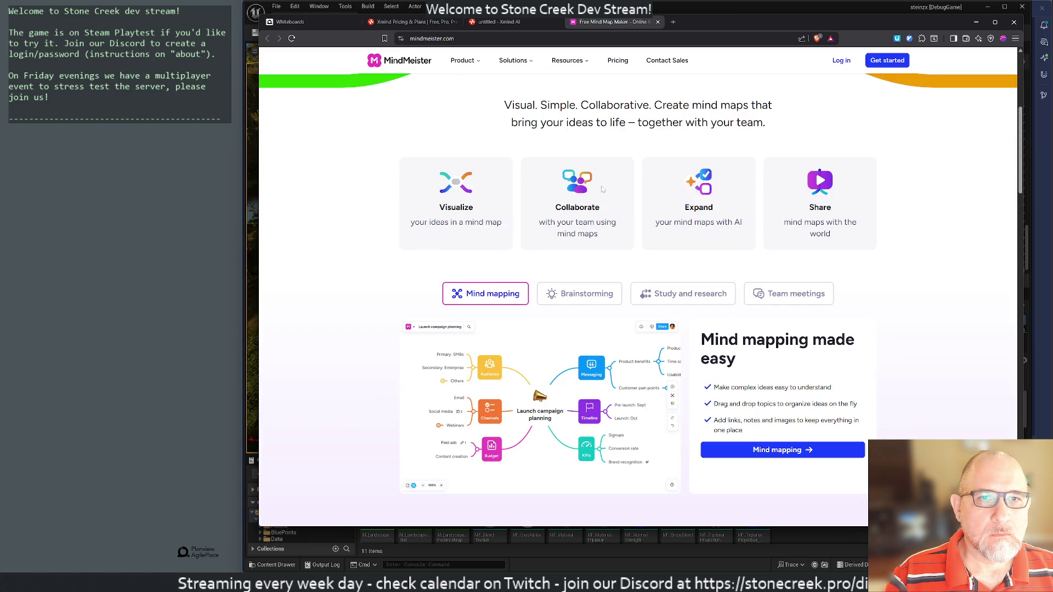
pyautogui.click(843, 62)
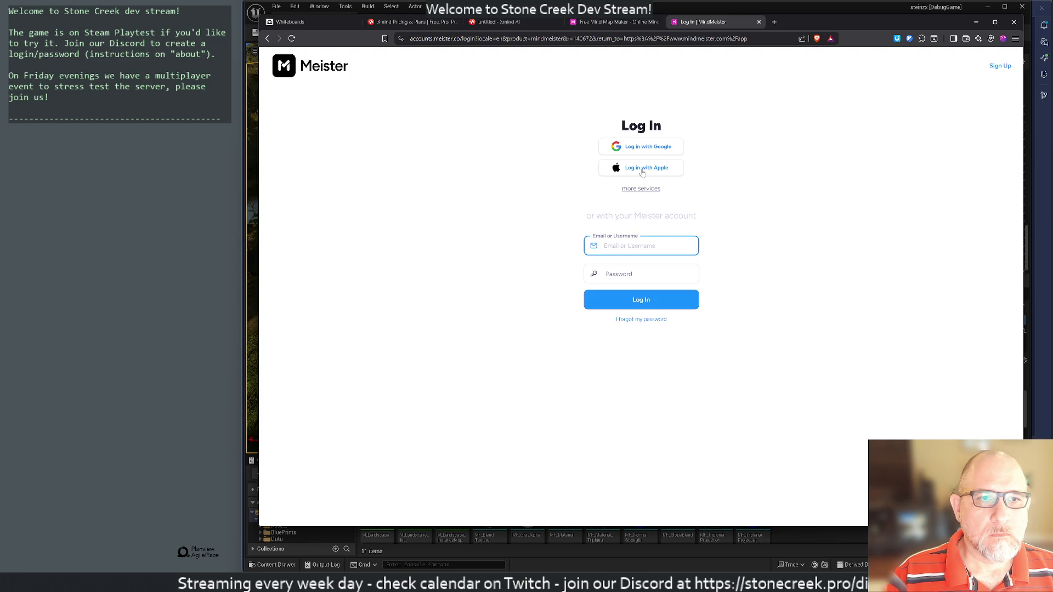
pyautogui.click(644, 148)
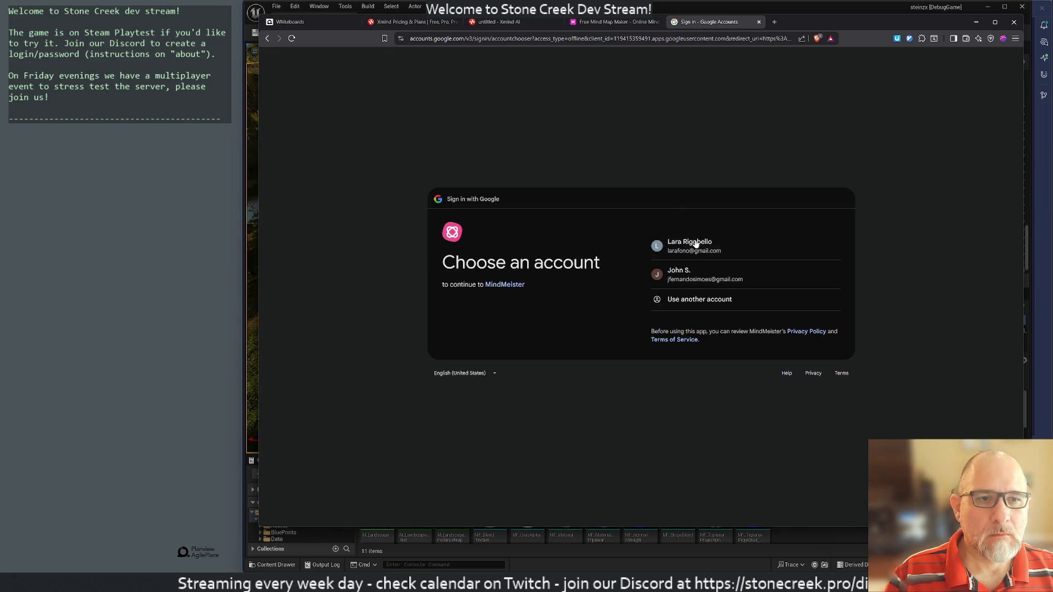
pyautogui.click(698, 284)
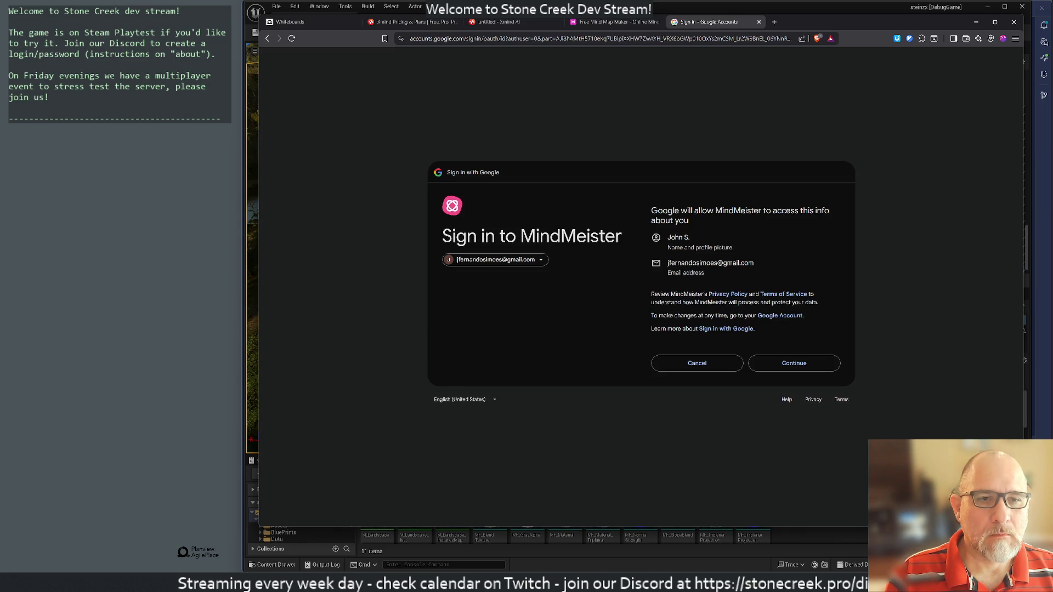
pyautogui.click(783, 367)
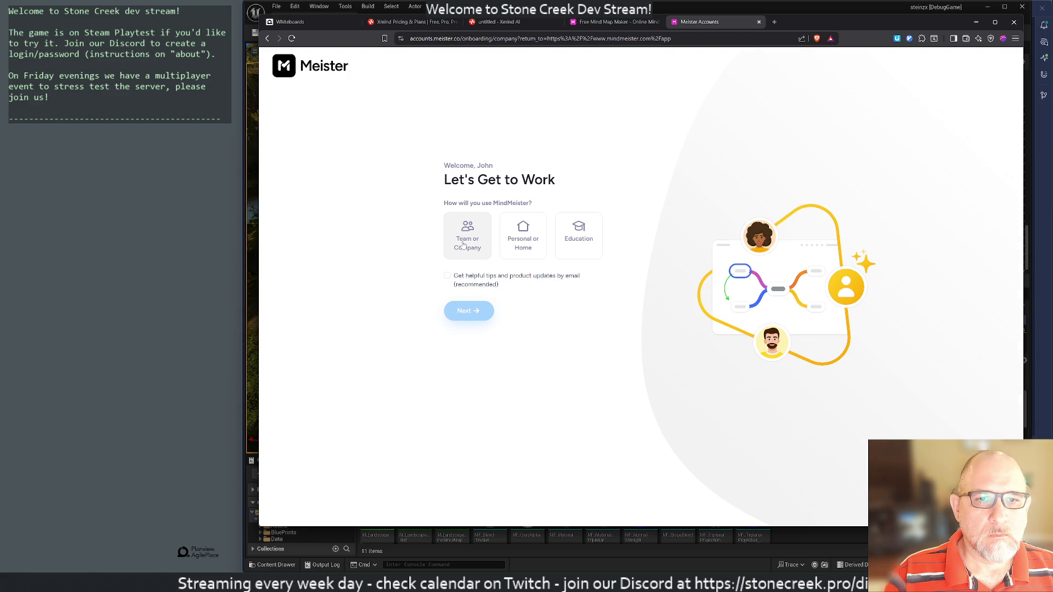
# Step: Choose a usage type and name the team 'Stone Creek' to finish onboarding
pyautogui.click(518, 237)
pyautogui.click(470, 311)
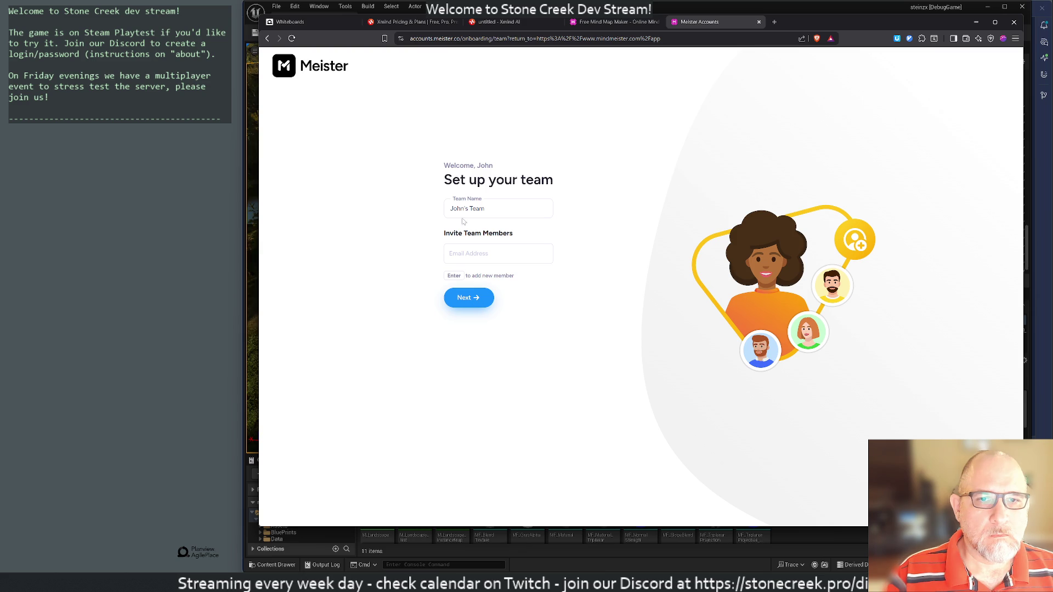
pyautogui.press('Tab')
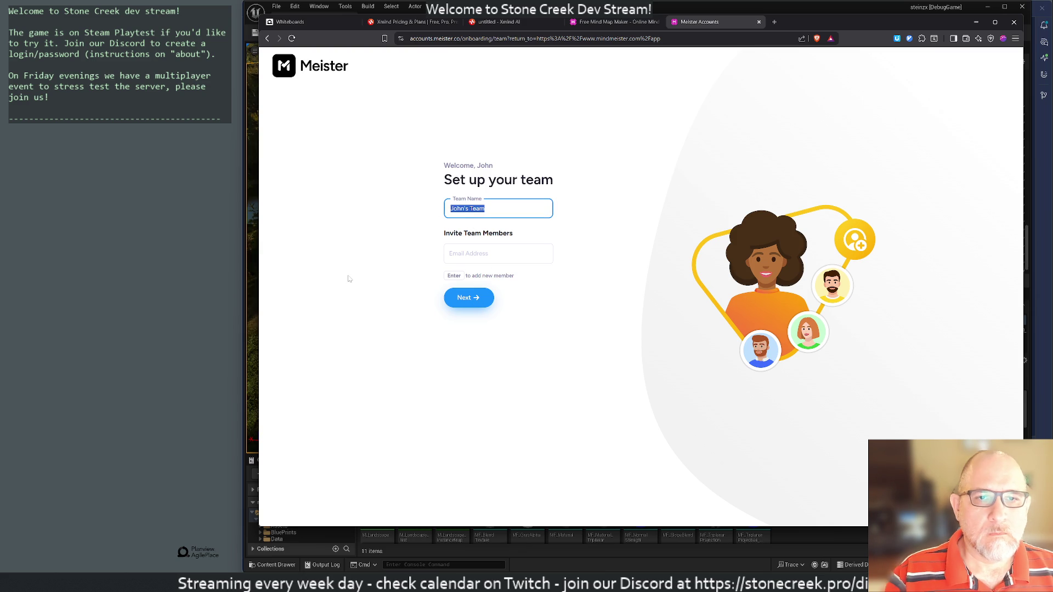
pyautogui.write('Stone Creek')
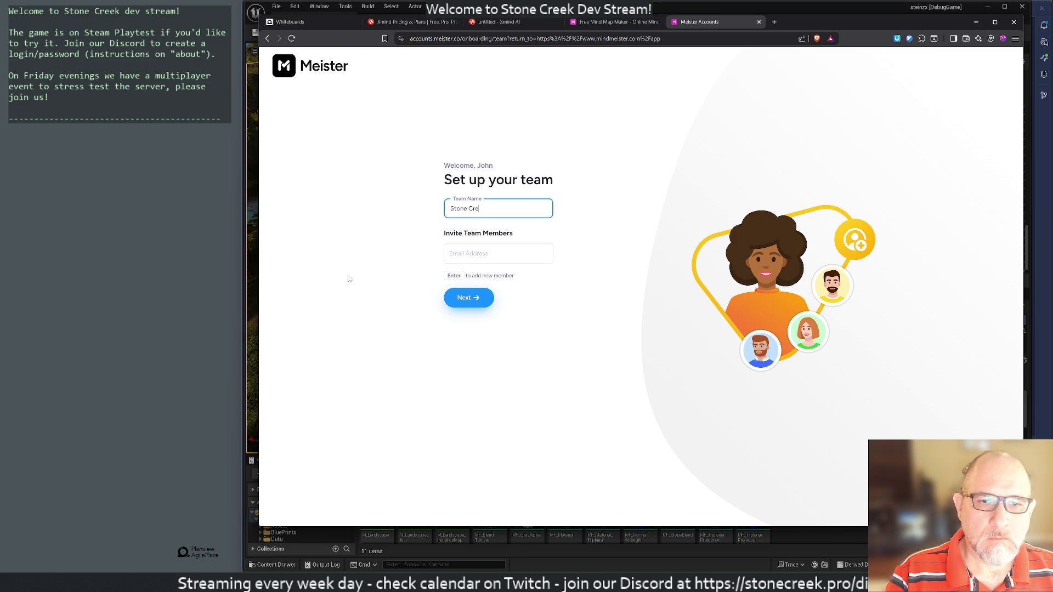
pyautogui.click(467, 298)
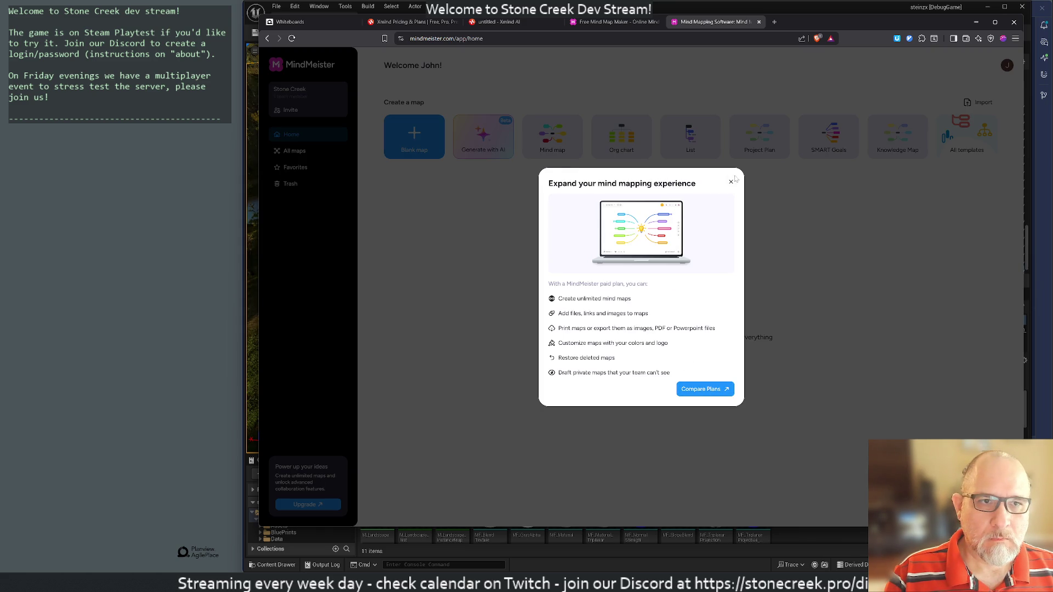
# Step: Compare MindMeister plans, check the Plans, Me and My Team account pages, then return home
pyautogui.click(708, 389)
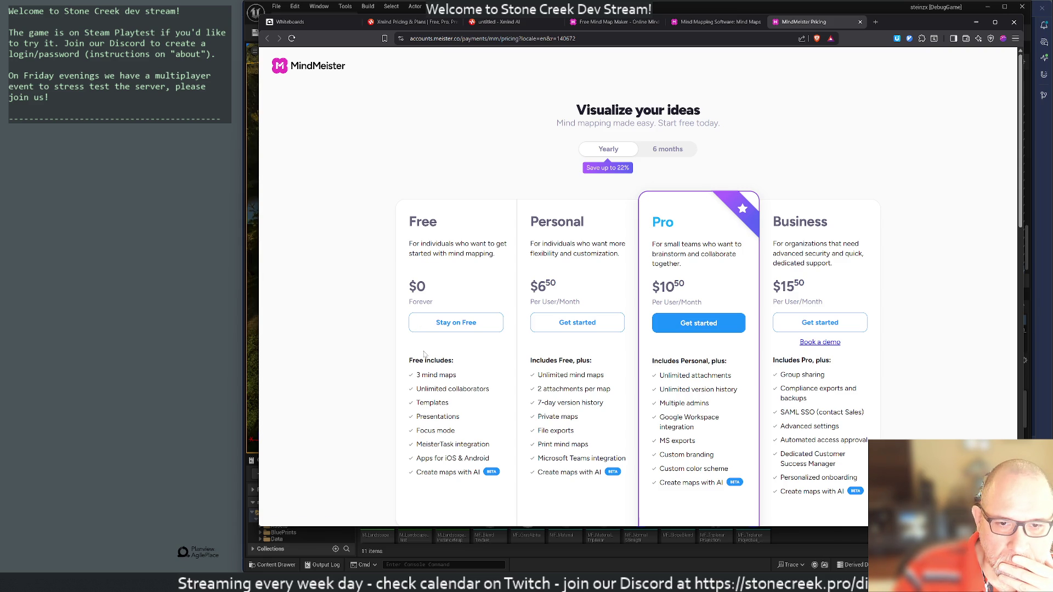
pyautogui.scroll(-1, 425, 351)
pyautogui.scroll(1, 428, 345)
pyautogui.click(455, 328)
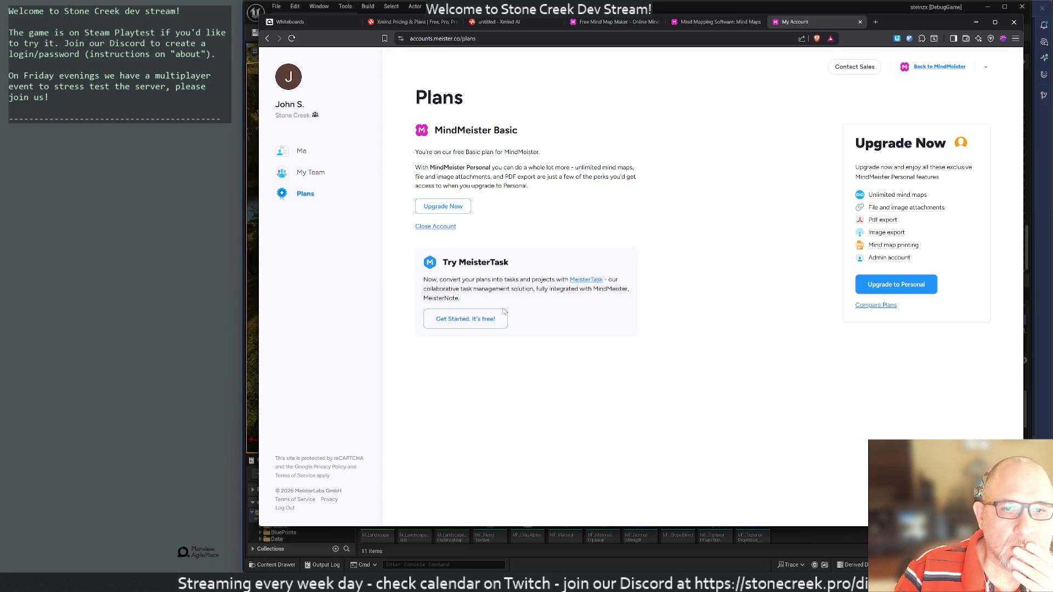
pyautogui.click(302, 151)
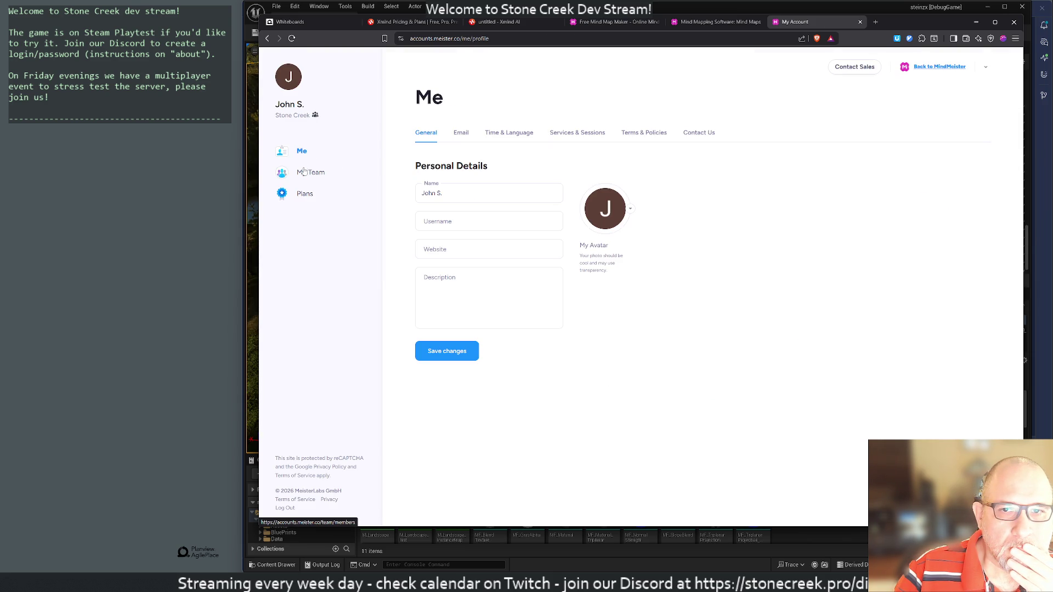
pyautogui.click(307, 172)
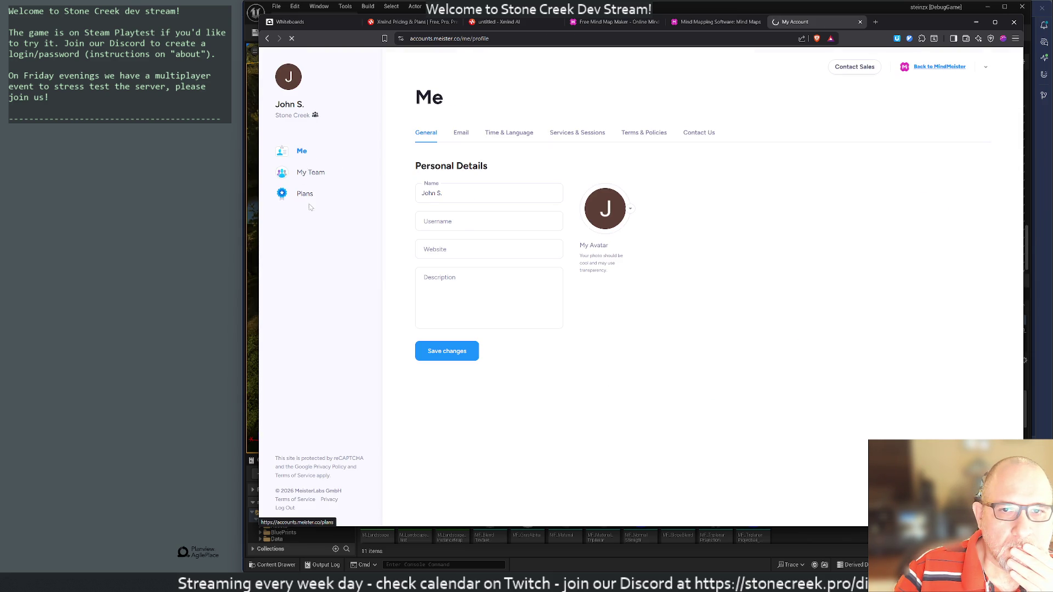
pyautogui.click(302, 151)
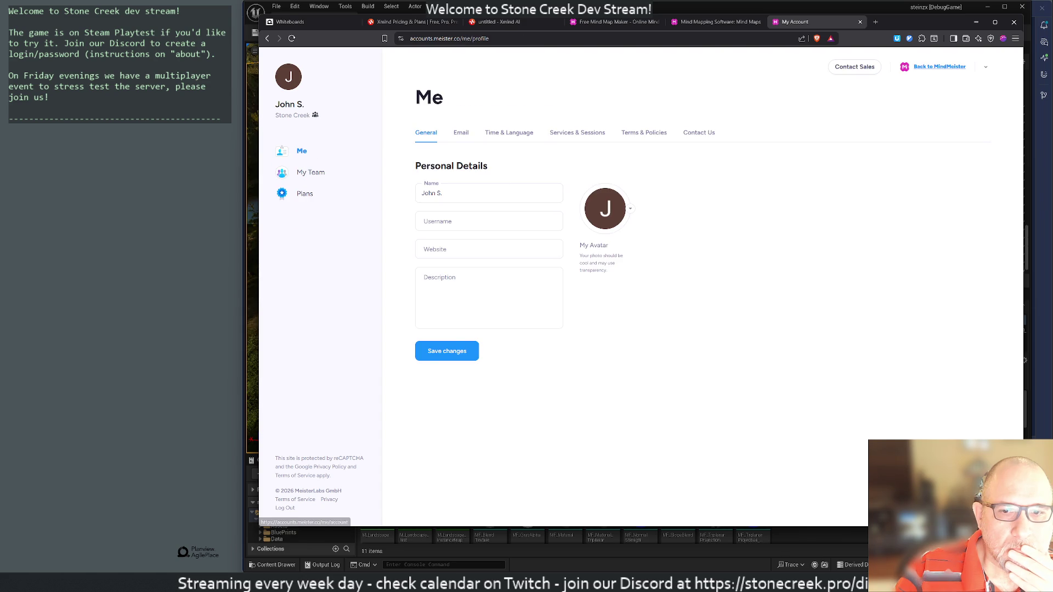
pyautogui.click(940, 66)
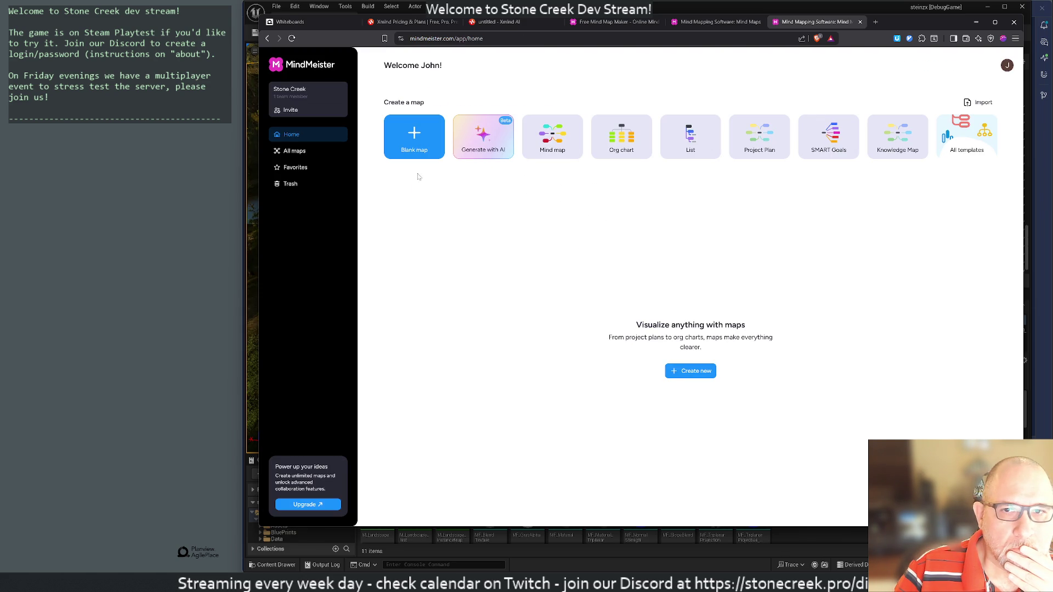
# Step: Create a MindMeister map from the Project Plan template and look it over
pyautogui.click(287, 153)
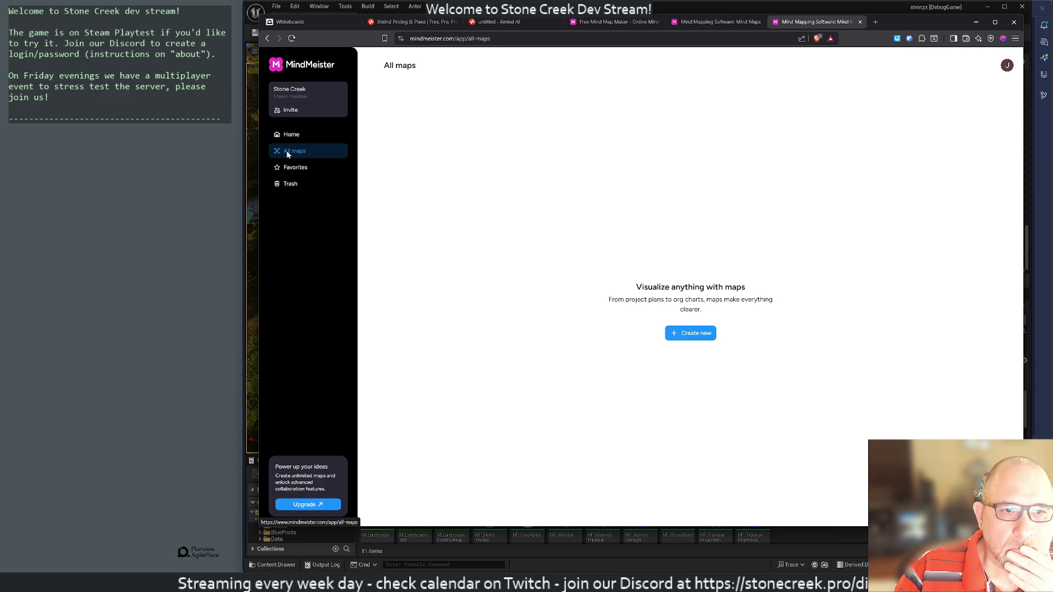
pyautogui.click(289, 137)
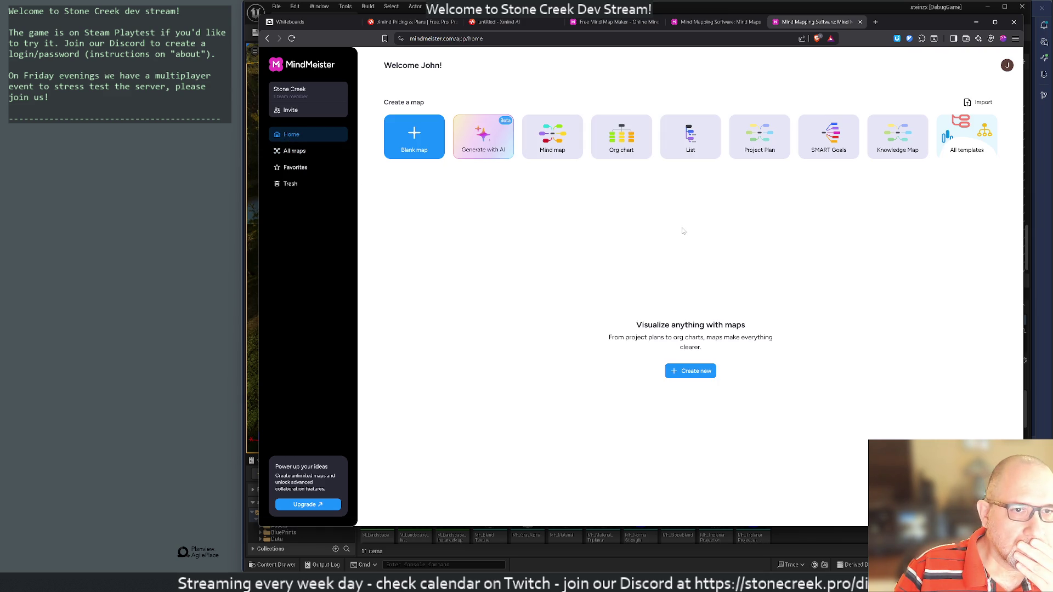
pyautogui.click(754, 152)
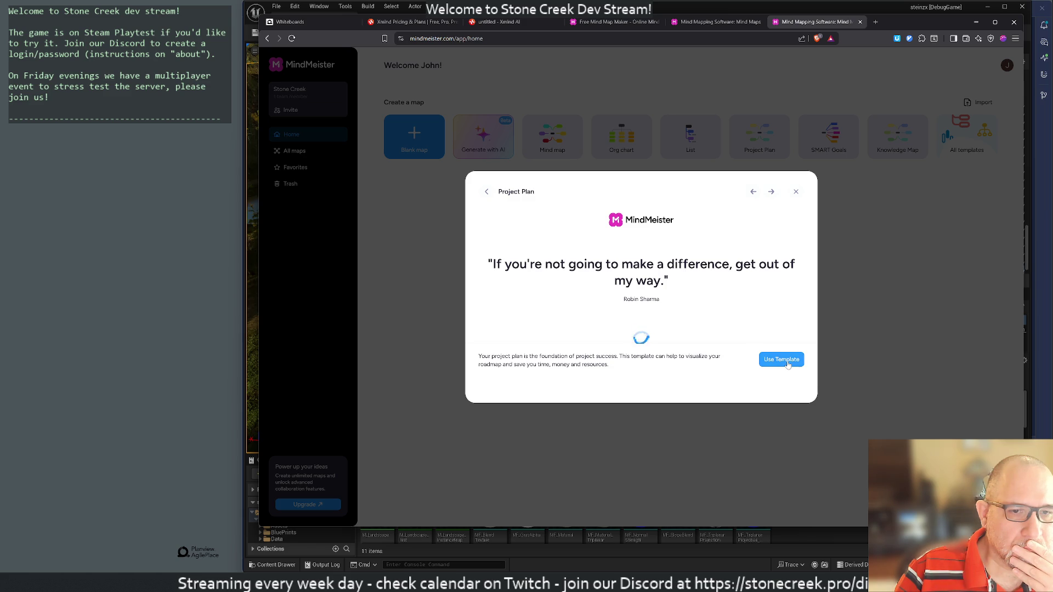
pyautogui.click(788, 365)
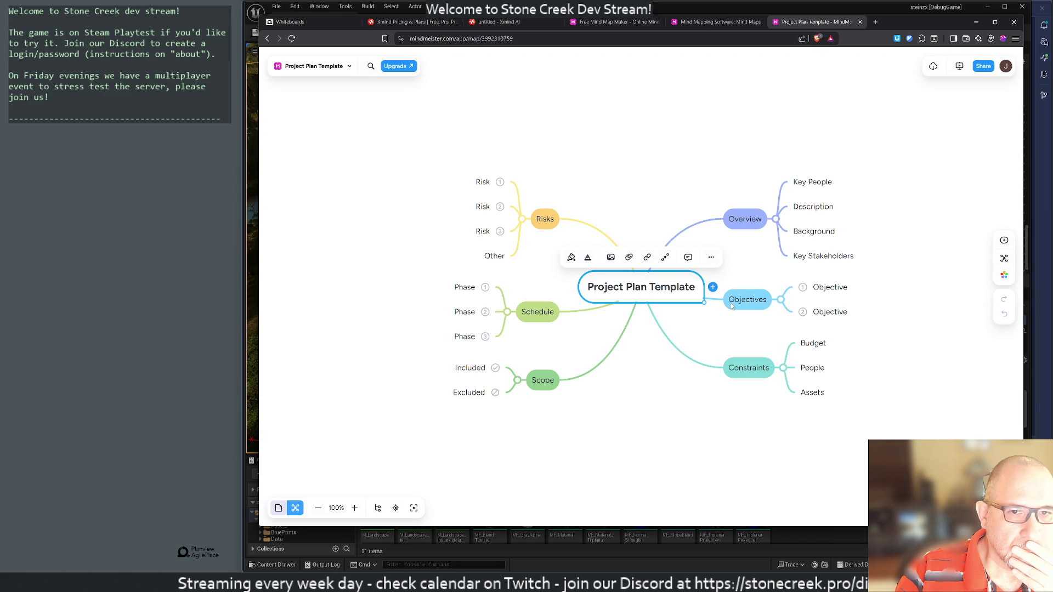
pyautogui.click(704, 431)
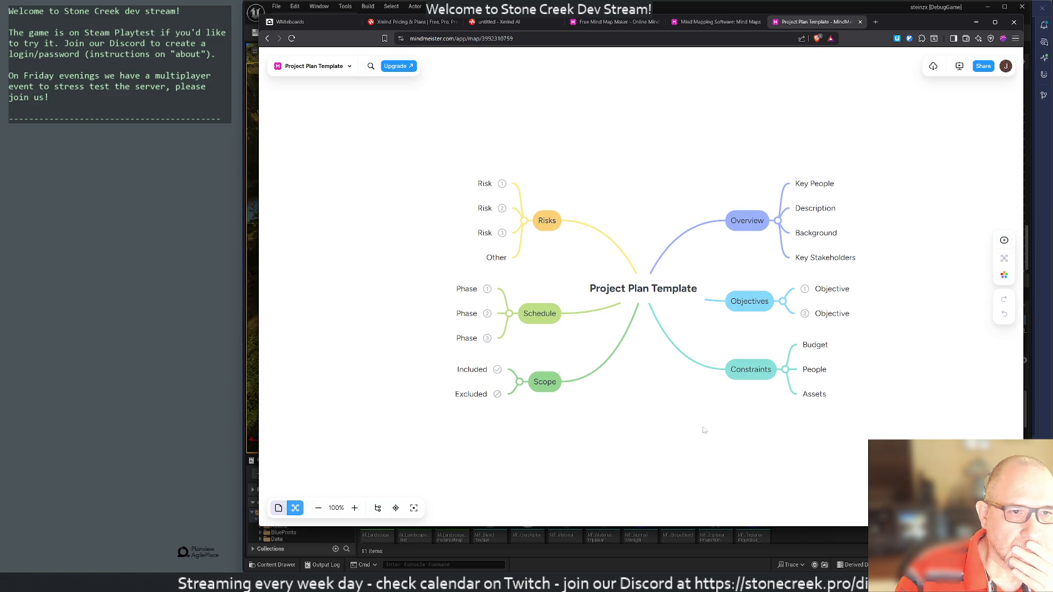
pyautogui.scroll(-3, 395, 266)
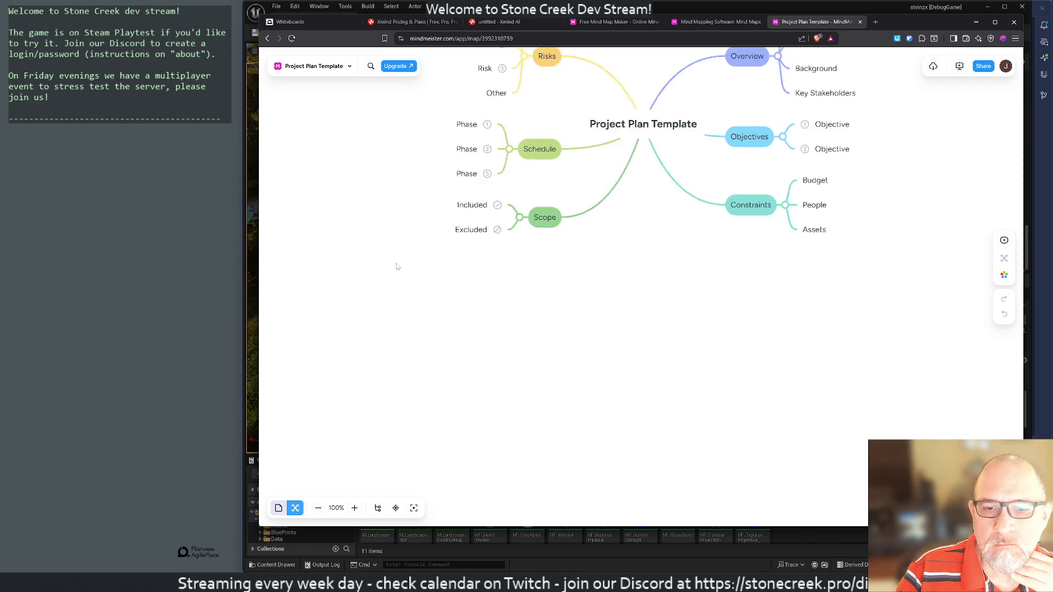
pyautogui.scroll(5, 464, 266)
pyautogui.scroll(-2, 397, 266)
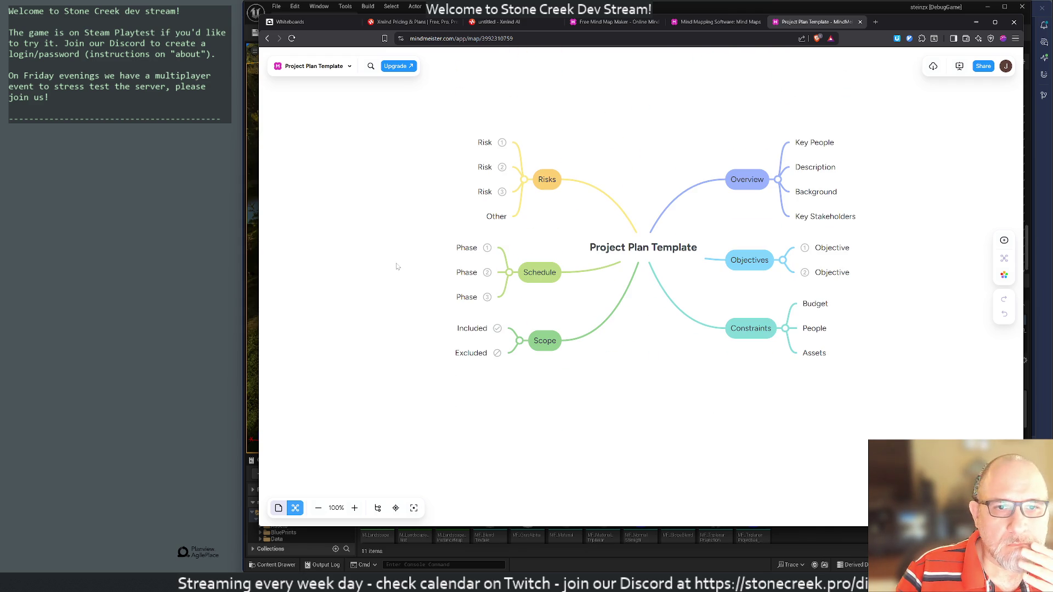
# Step: Close the MindMeister home and Free Mind Map Maker tabs, returning to the Xmind map
pyautogui.click(699, 23)
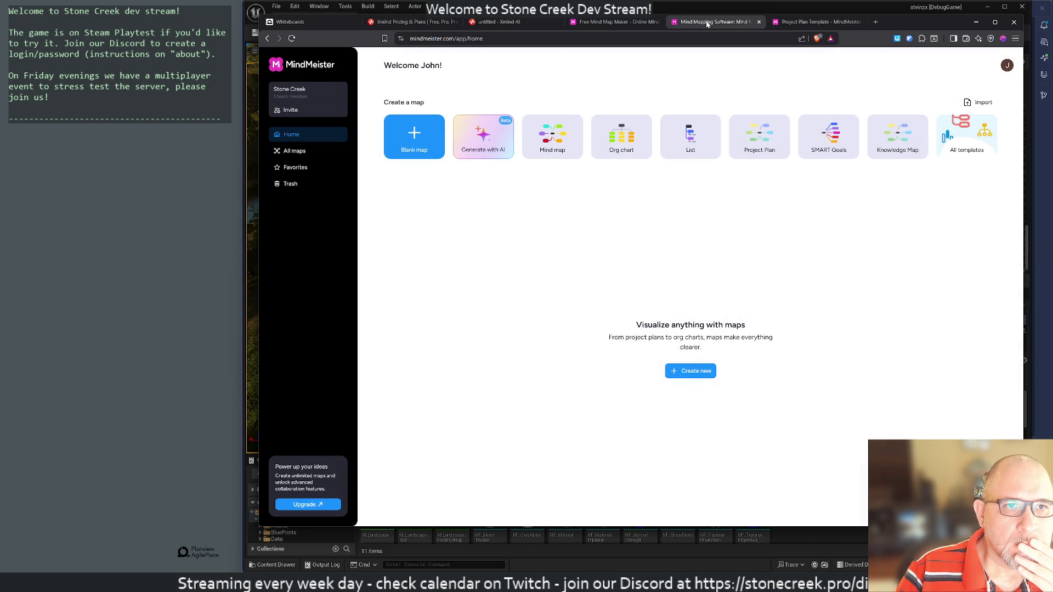
pyautogui.middleClick(707, 24)
pyautogui.click(601, 22)
pyautogui.middleClick(601, 22)
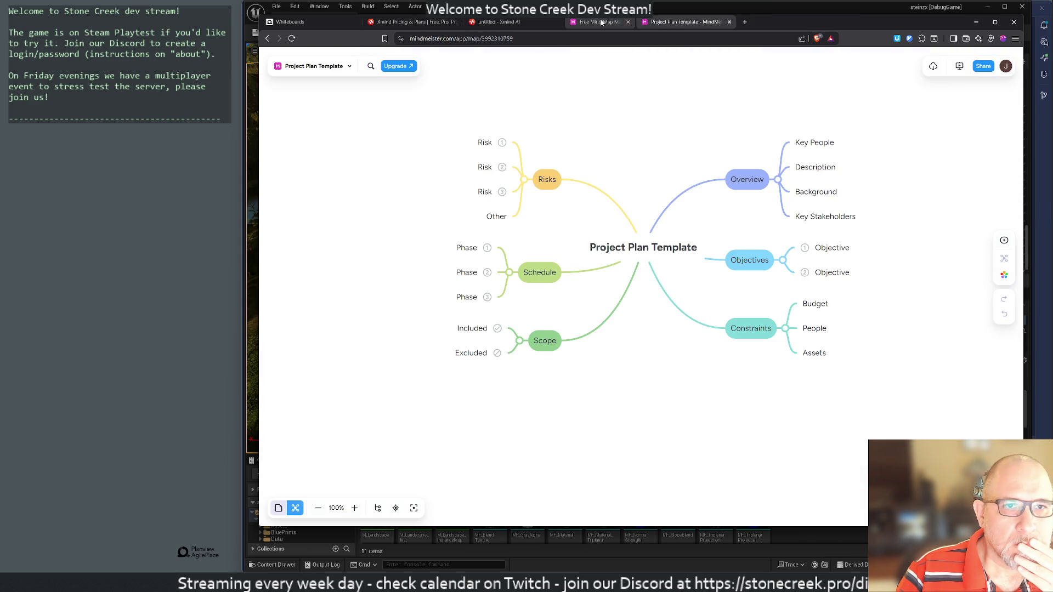
pyautogui.click(497, 22)
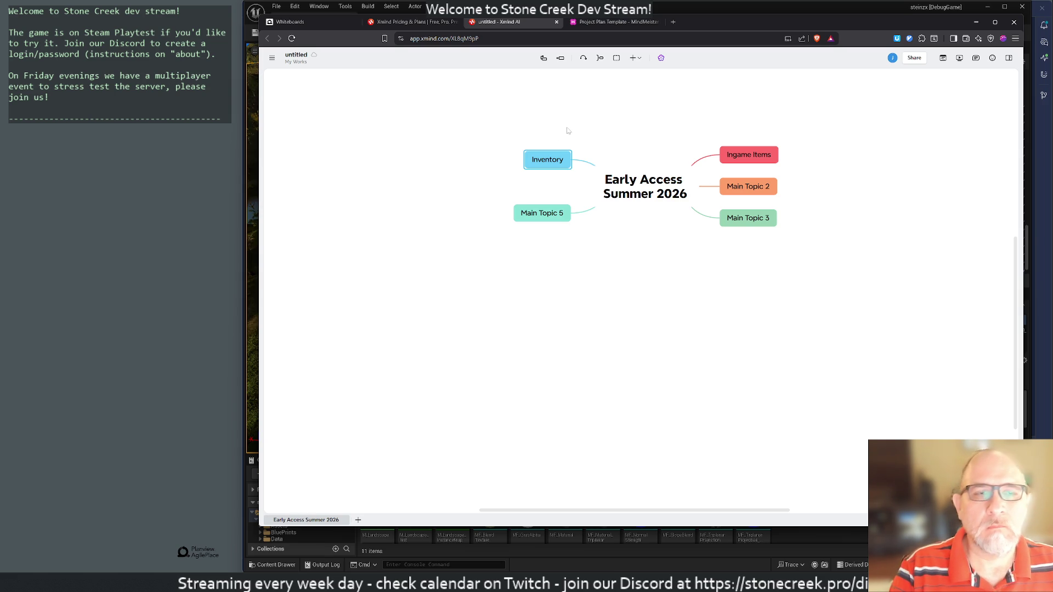
# Step: On grok.com, ask for a comparison of Xmind AI and MindMeister for mind mapping
pyautogui.hotkey('ctrl', 't')
pyautogui.write('grok.')
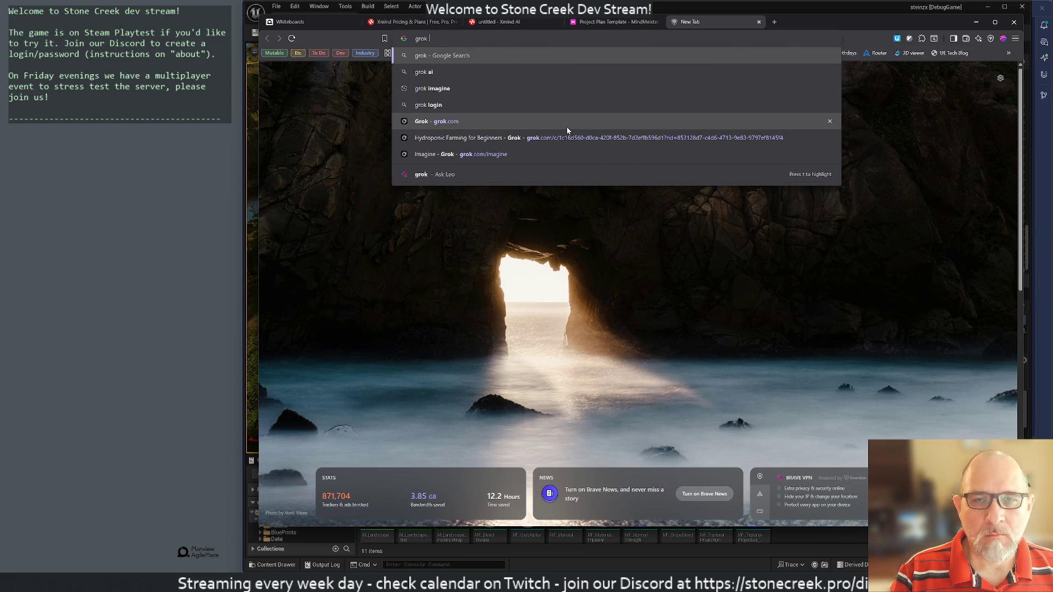
pyautogui.press('Return')
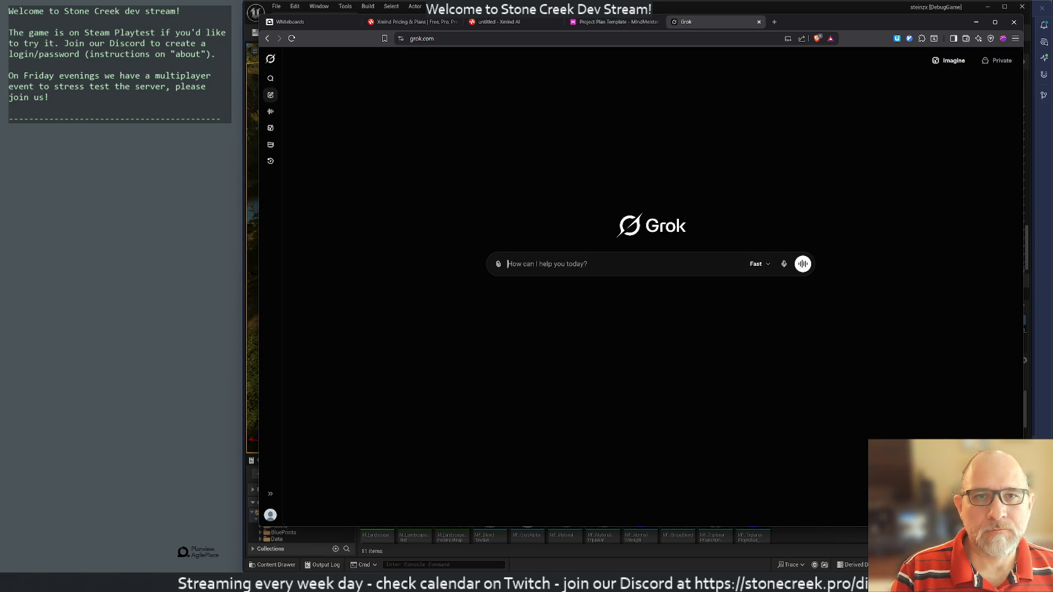
pyautogui.write('xmind ai o')
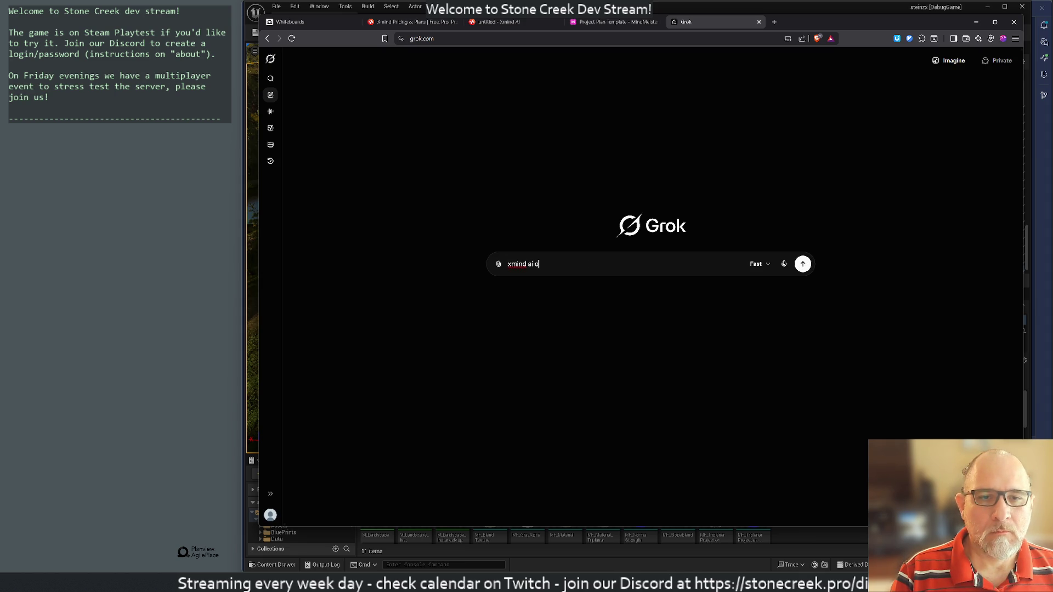
pyautogui.write('r mindm')
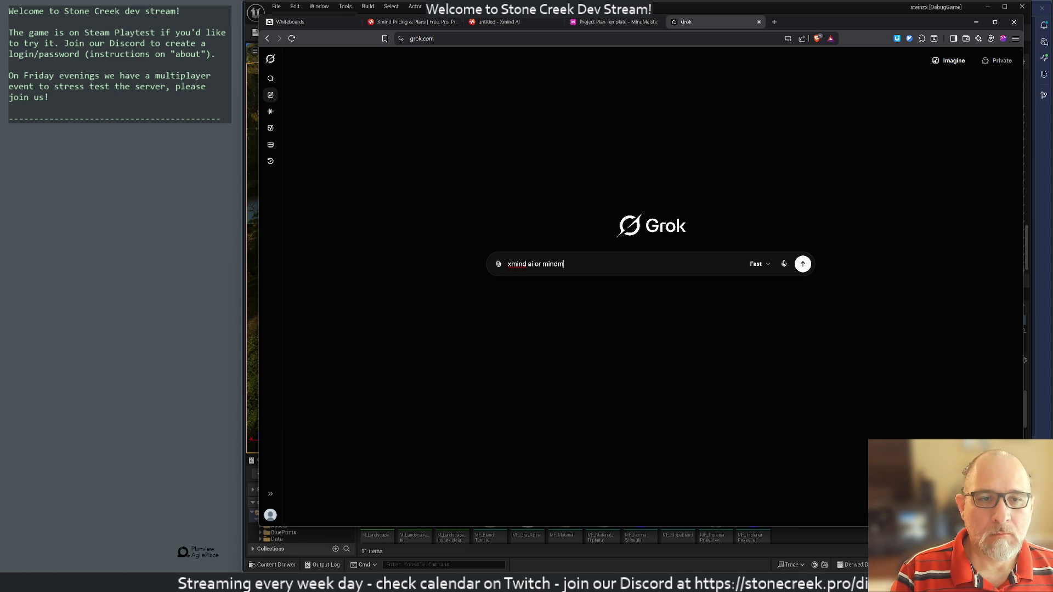
pyautogui.write('eister for midn')
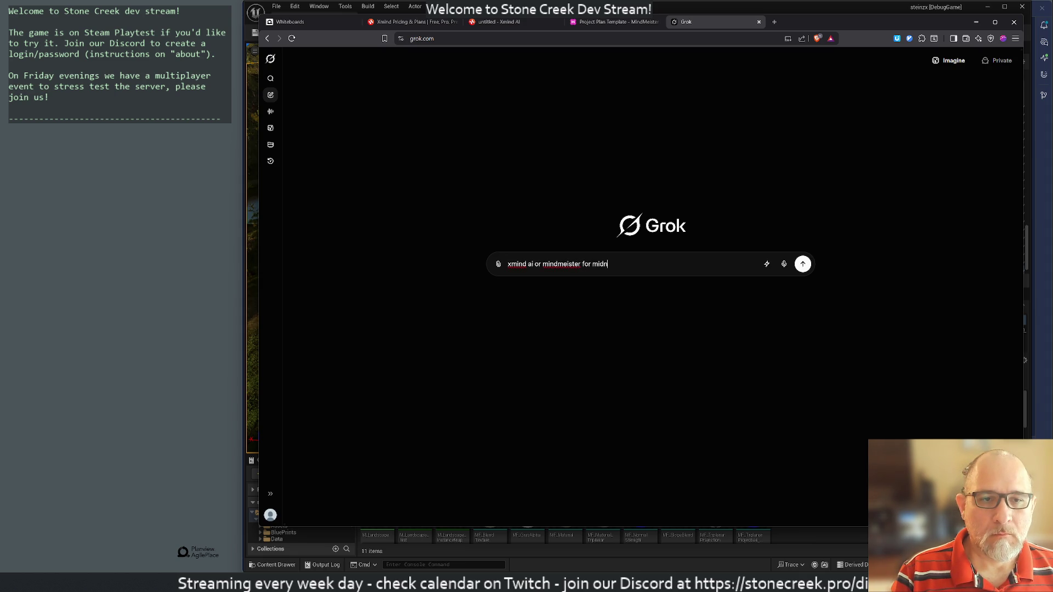
pyautogui.press('BackSpace')
pyautogui.press('BackSpace')
pyautogui.write('nd maps?')
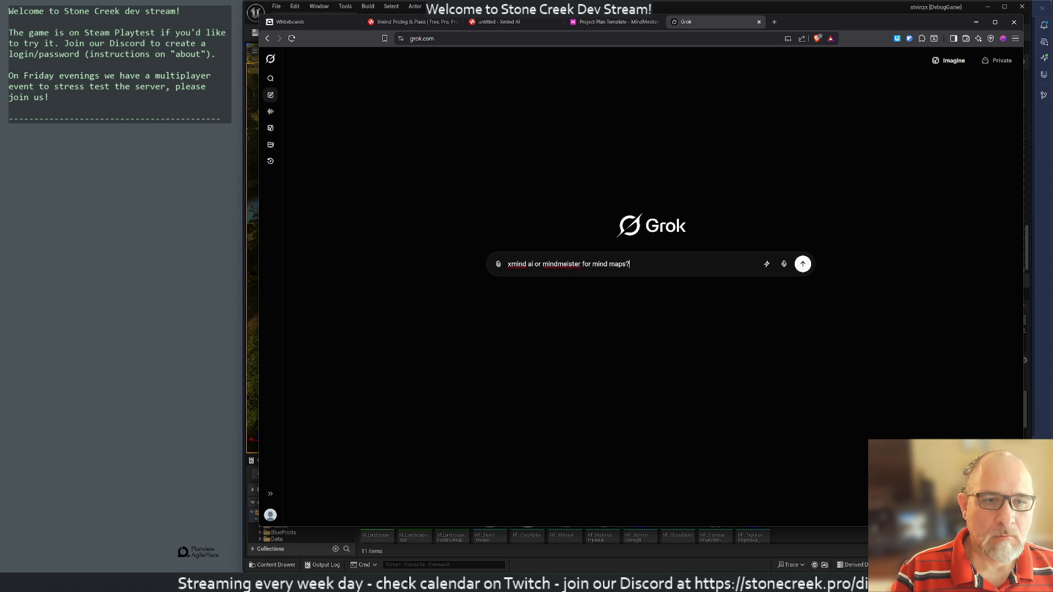
pyautogui.press('Return')
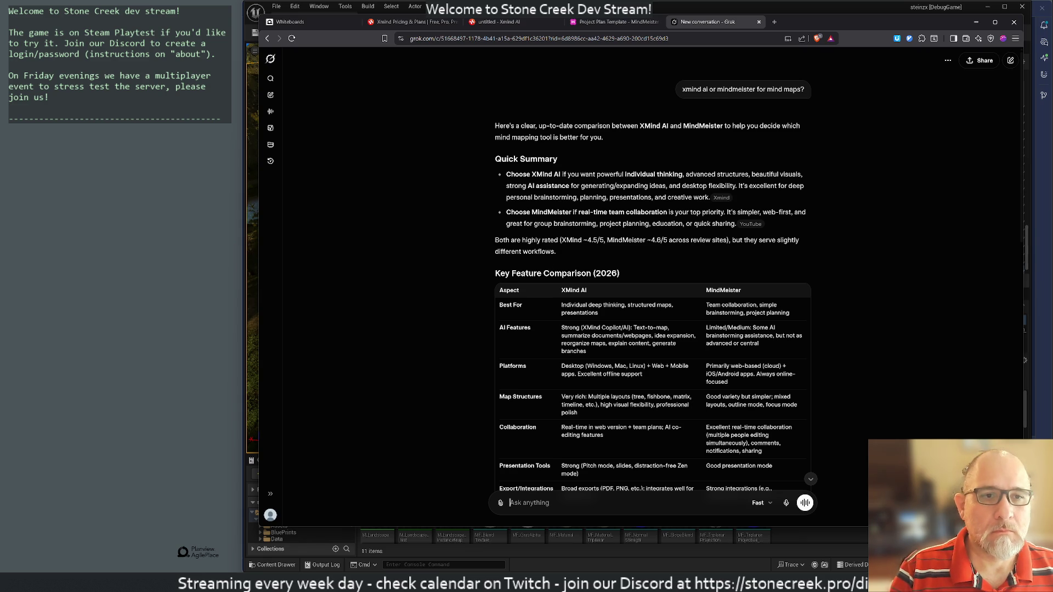
pyautogui.scroll(-5, 648, 247)
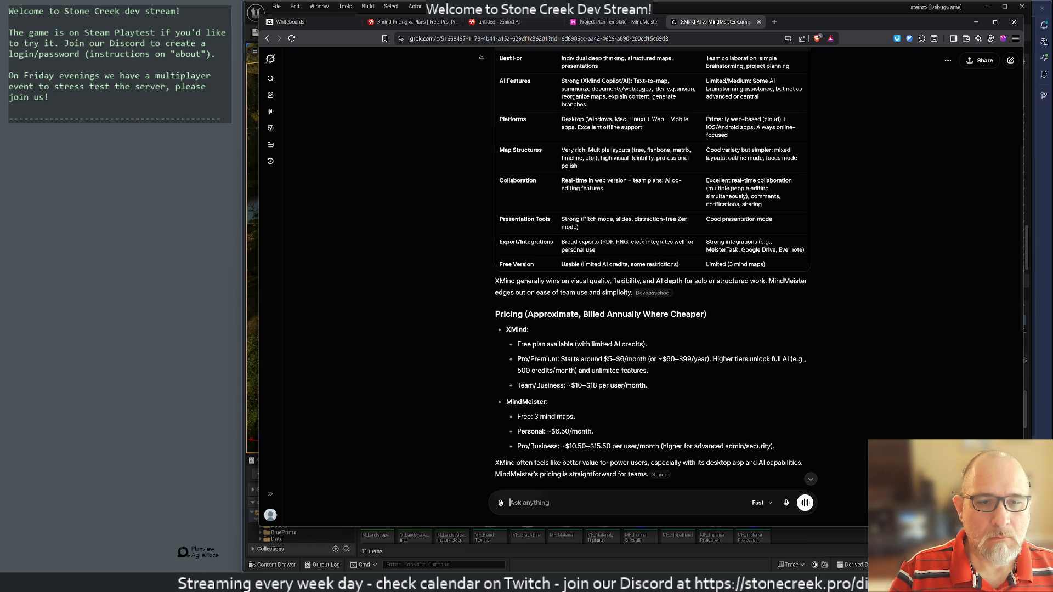
pyautogui.scroll(-3, 651, 263)
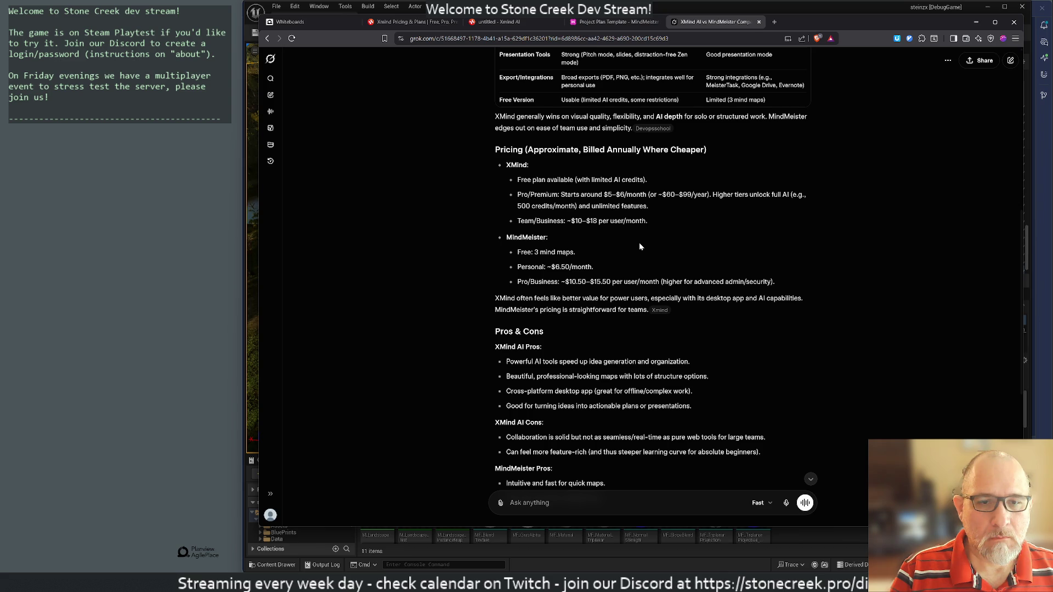
pyautogui.scroll(-4, 640, 245)
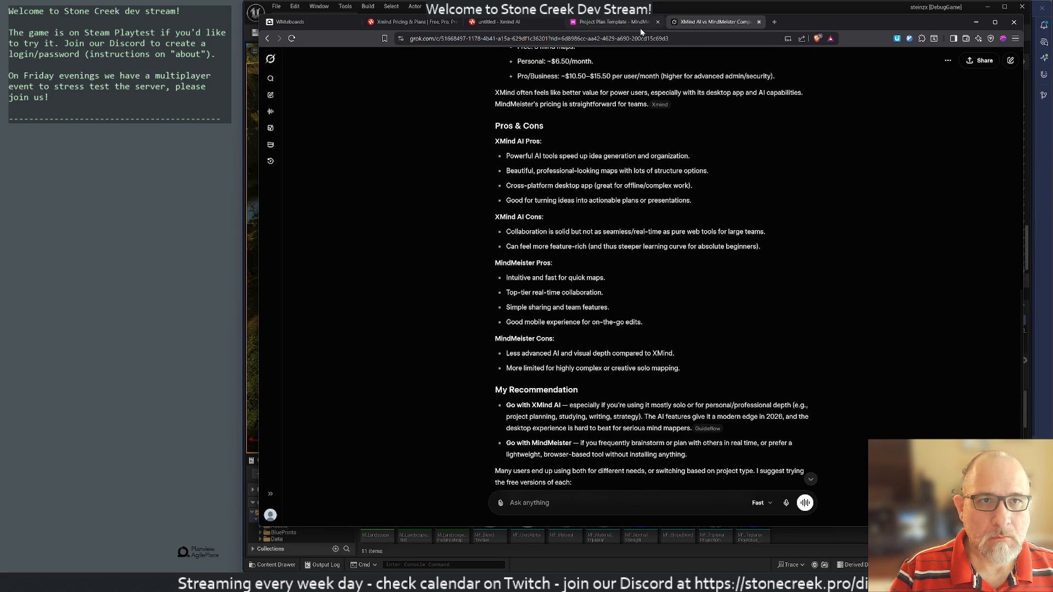
pyautogui.scroll(-3, 588, 263)
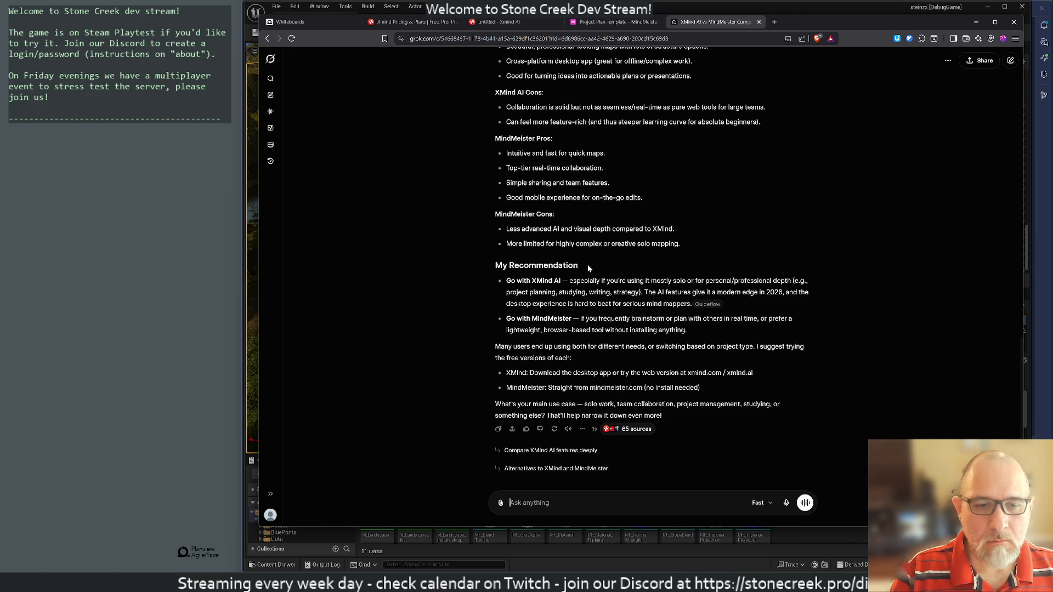
# Step: Ask Grok for the Xmind AI keyboard shortcuts
pyautogui.write('xm')
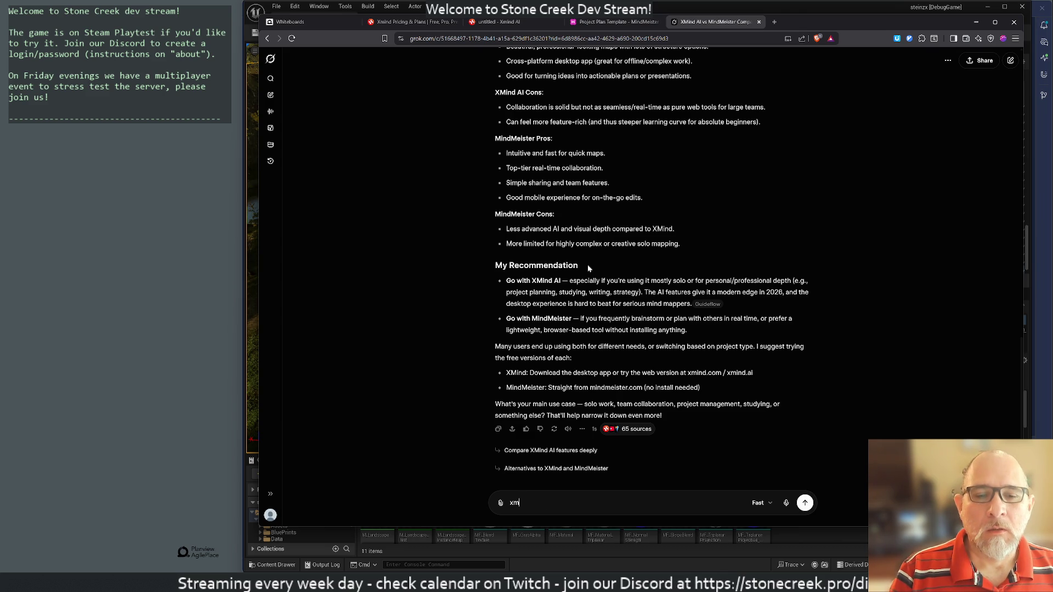
pyautogui.press('BackSpace')
pyautogui.press('BackSpace')
pyautogui.write('nd ai short')
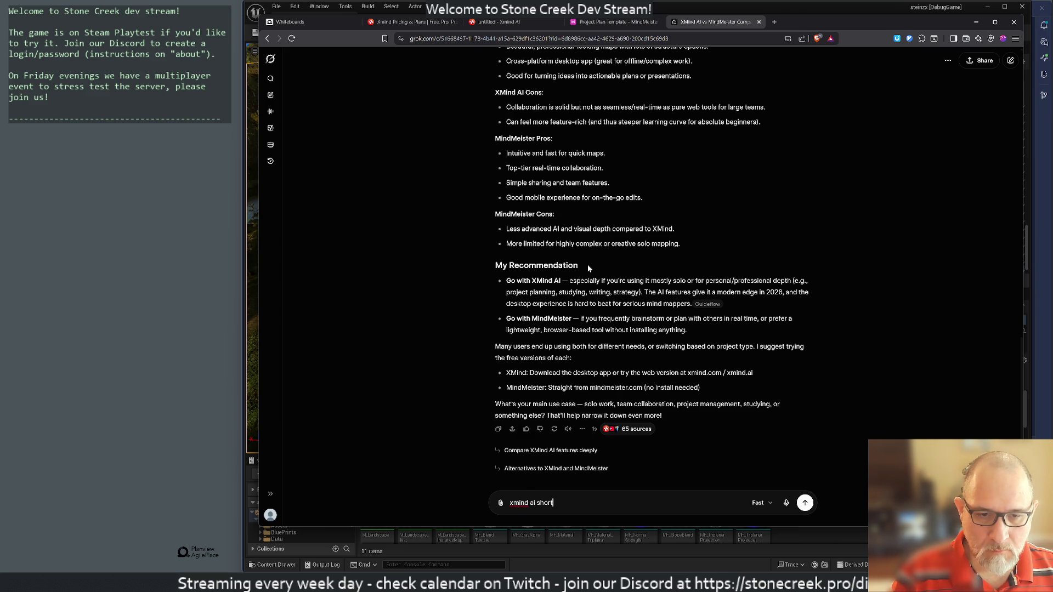
pyautogui.write('cut')
pyautogui.press('BackSpace')
pyautogui.press('BackSpace')
pyautogui.press('BackSpace')
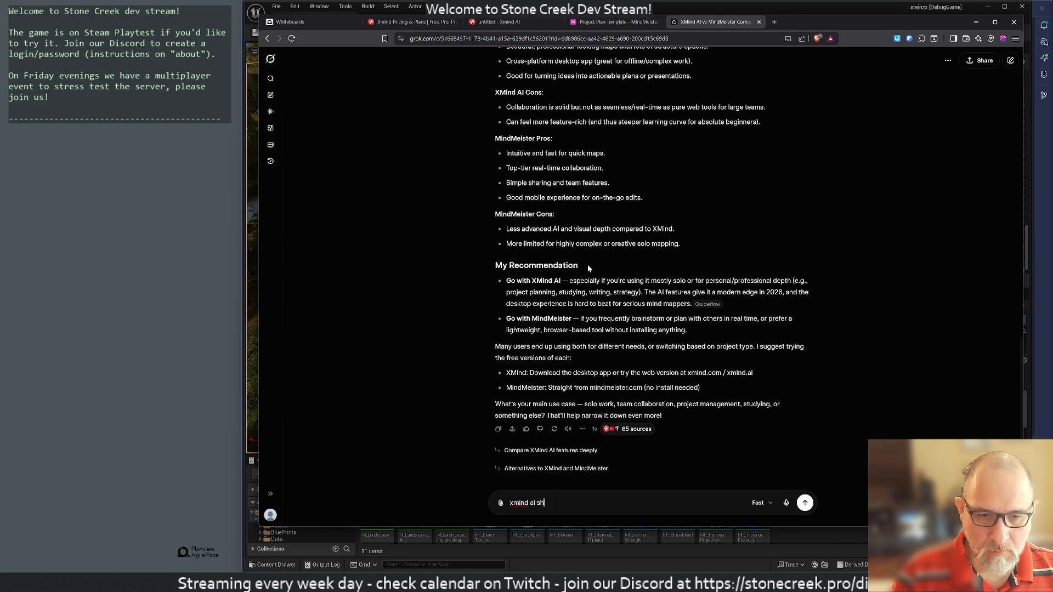
pyautogui.write('board shortcuts')
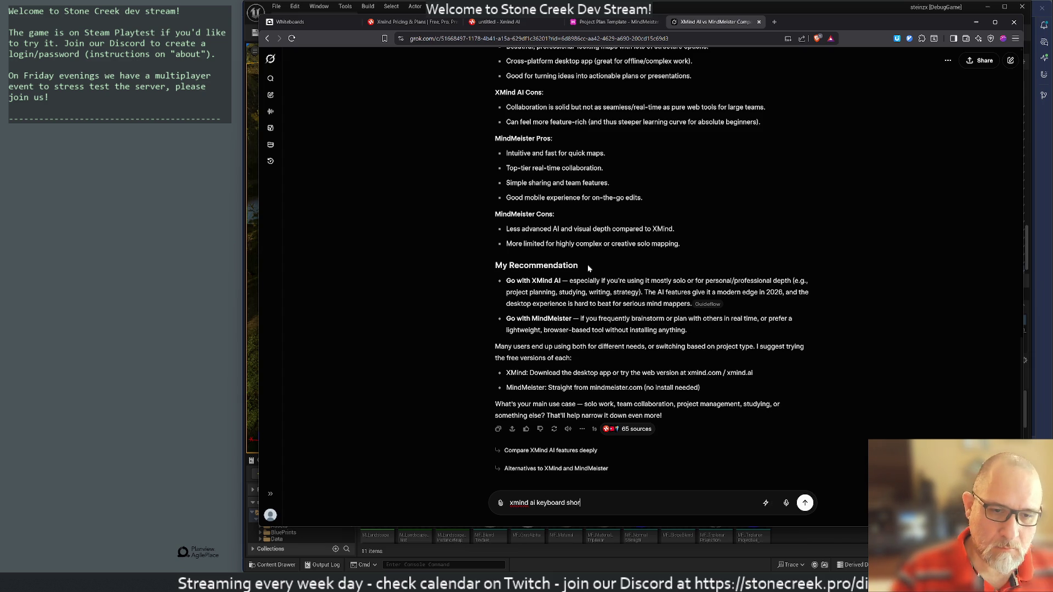
pyautogui.press('Return')
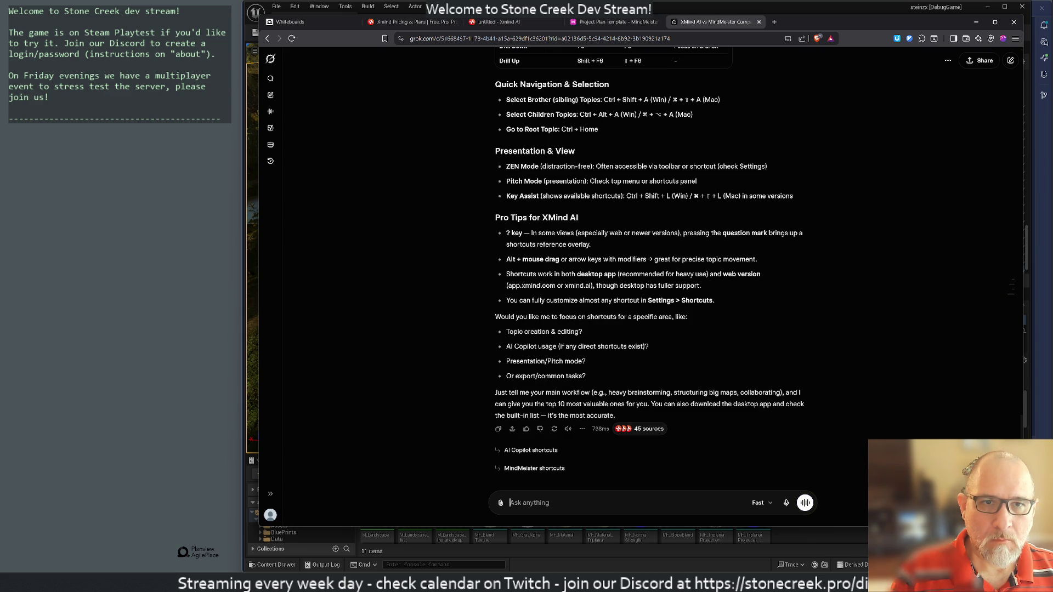
# Step: Request MindMeister keyboard shortcuts from Grok's suggestion, then return to the Project Plan Template map
pyautogui.click(521, 469)
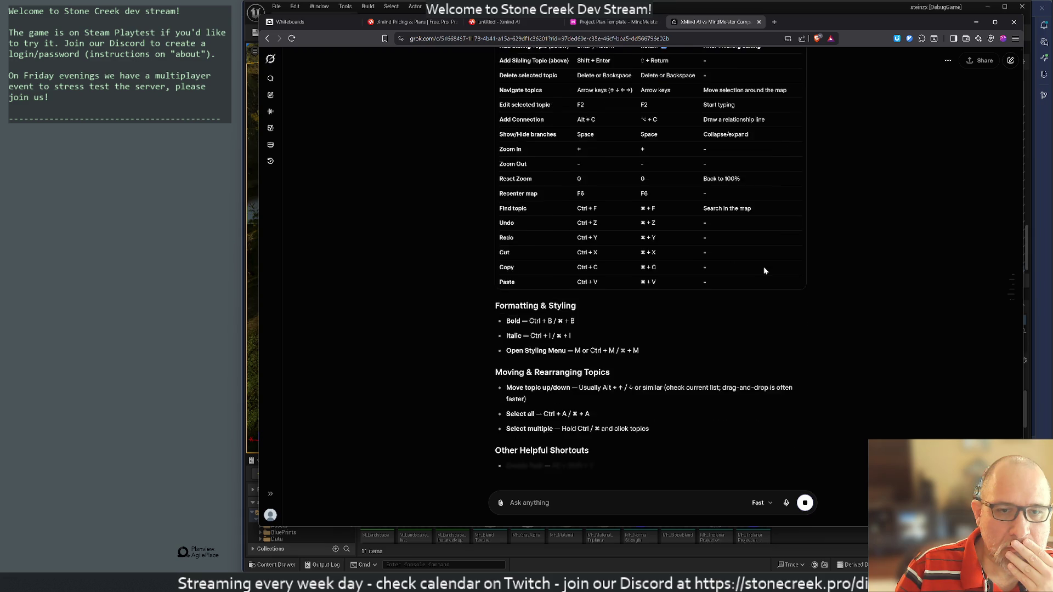
pyautogui.scroll(4, 763, 267)
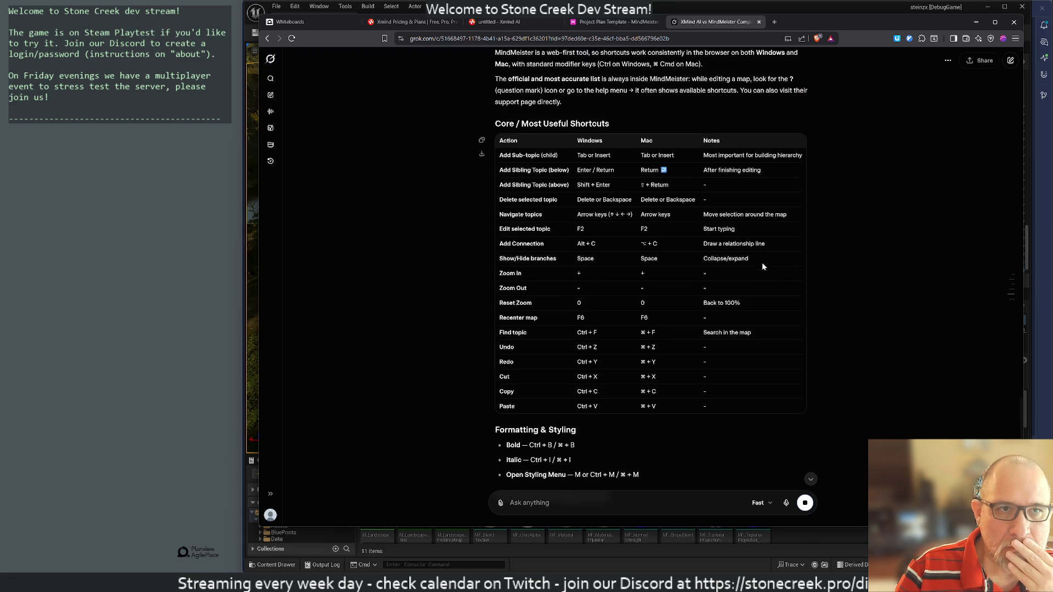
pyautogui.click(602, 23)
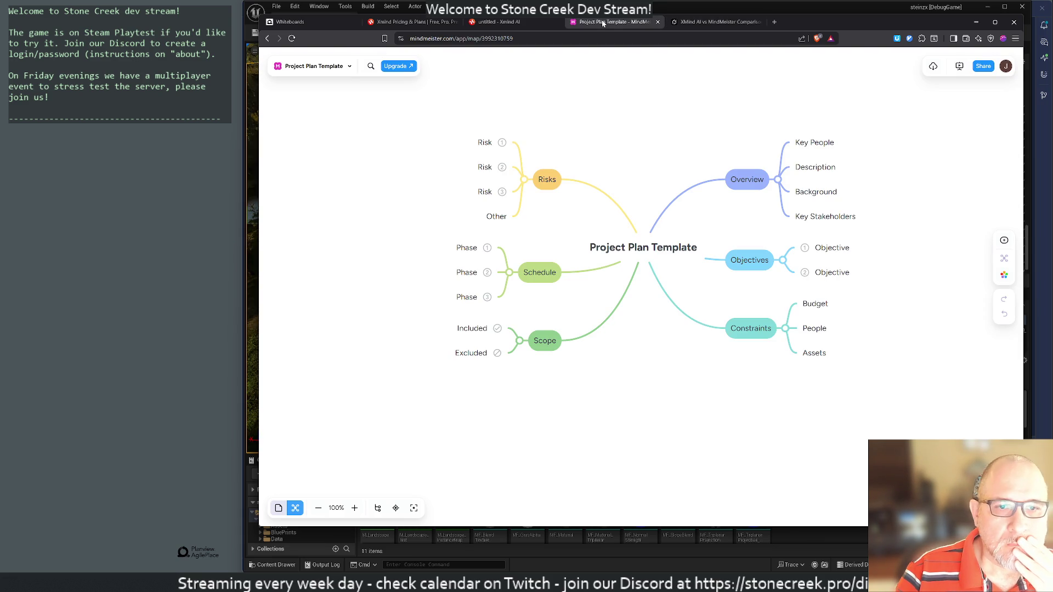
# Step: In the Xmind map, select the central topic and open the keyboard shortcut list
pyautogui.click(499, 23)
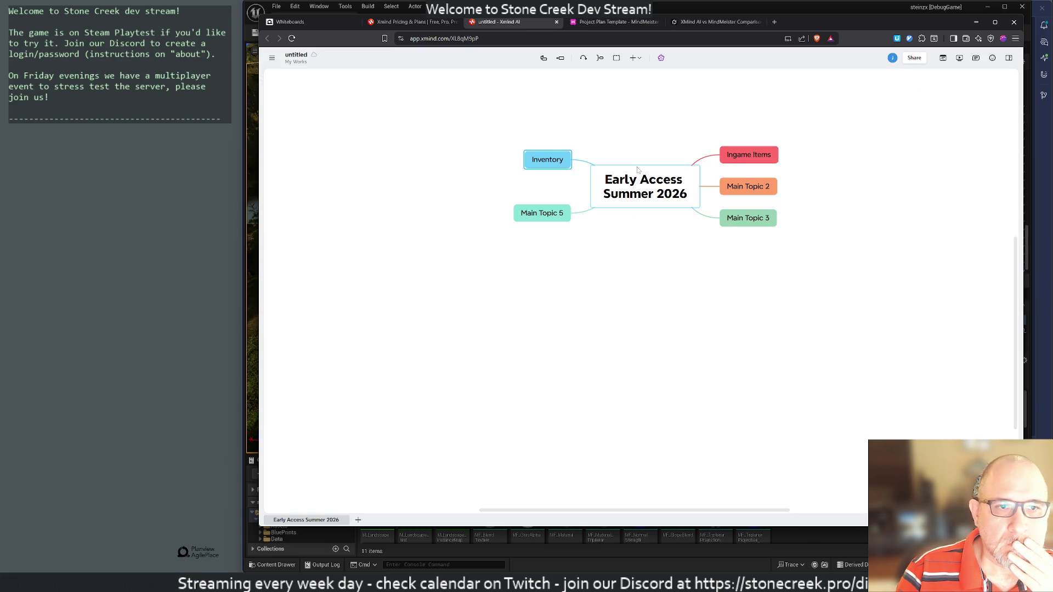
pyautogui.click(670, 117)
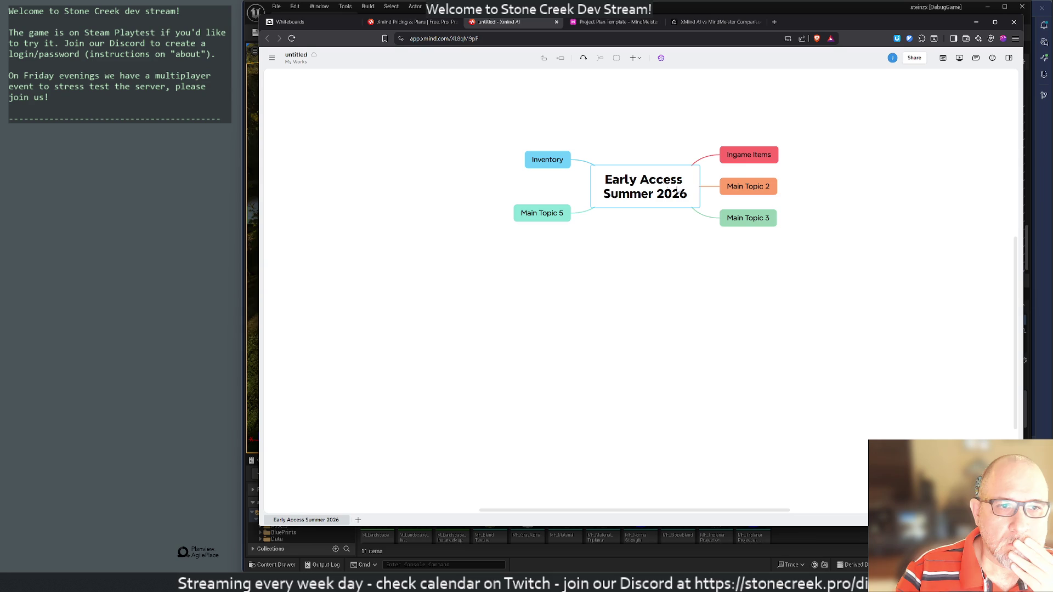
pyautogui.click(663, 187)
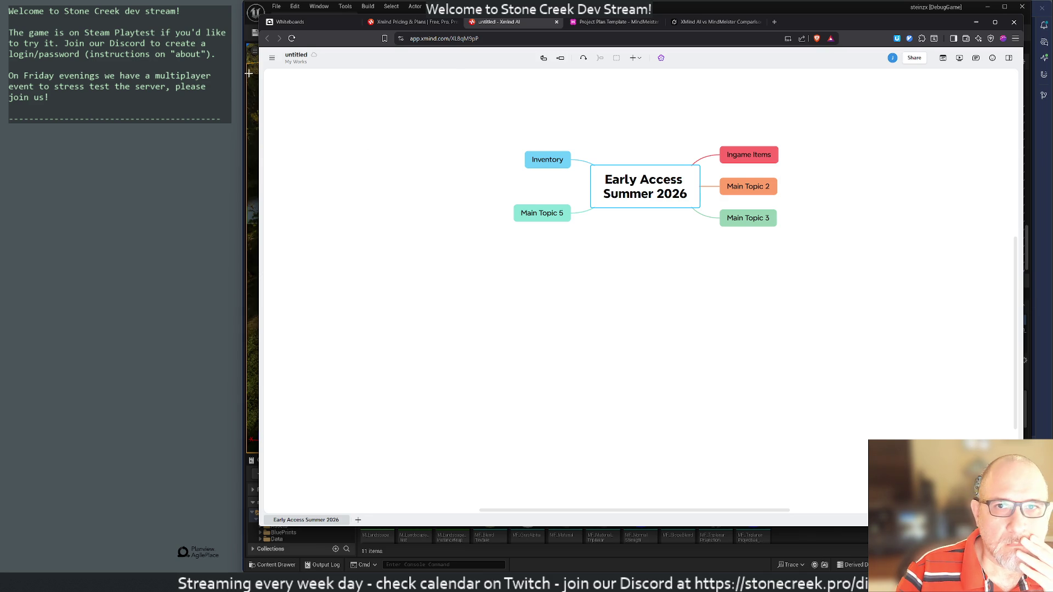
pyautogui.click(270, 59)
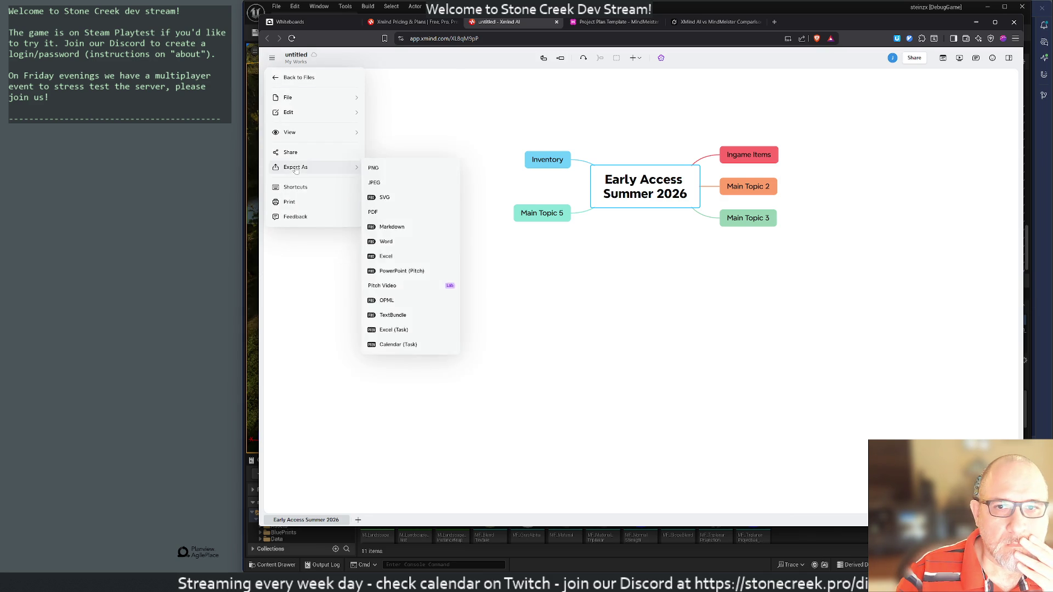
pyautogui.click(296, 187)
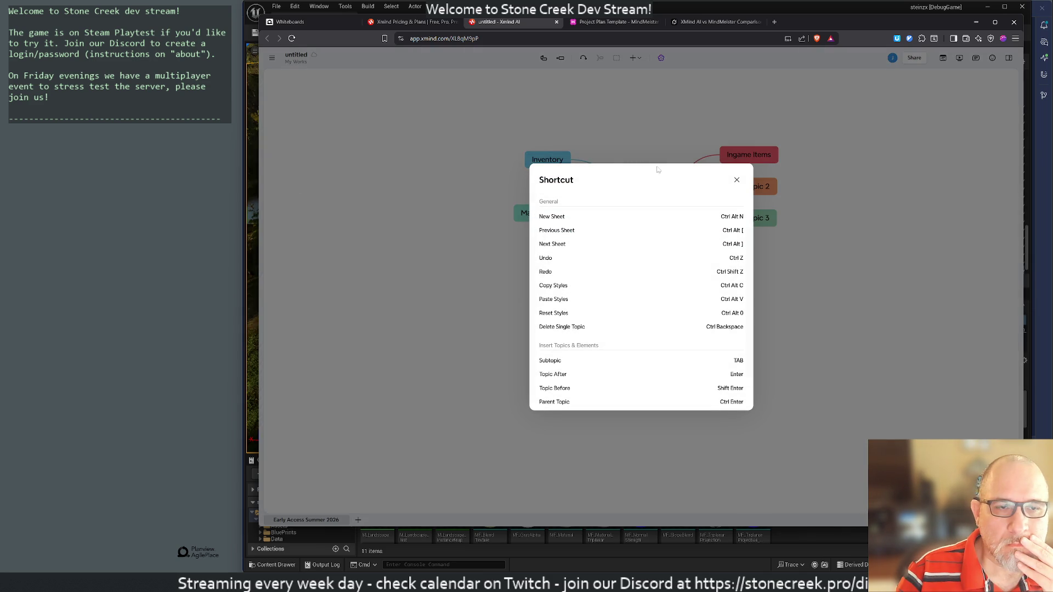
# Step: Scroll through the shortcut list, close it, and reopen it for another look
pyautogui.scroll(-5, 695, 267)
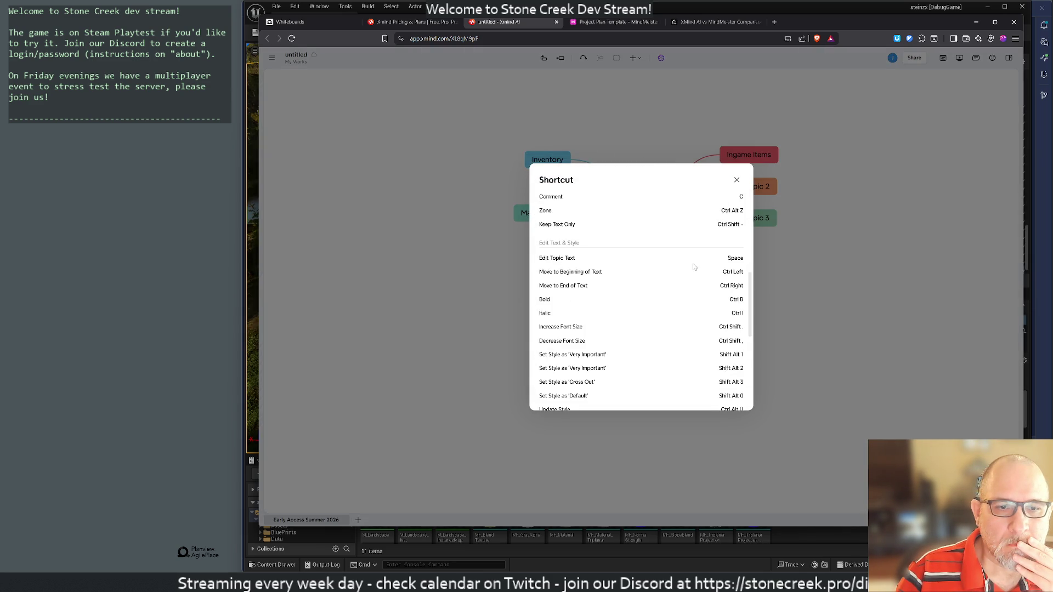
pyautogui.scroll(3, 694, 267)
pyautogui.click(737, 179)
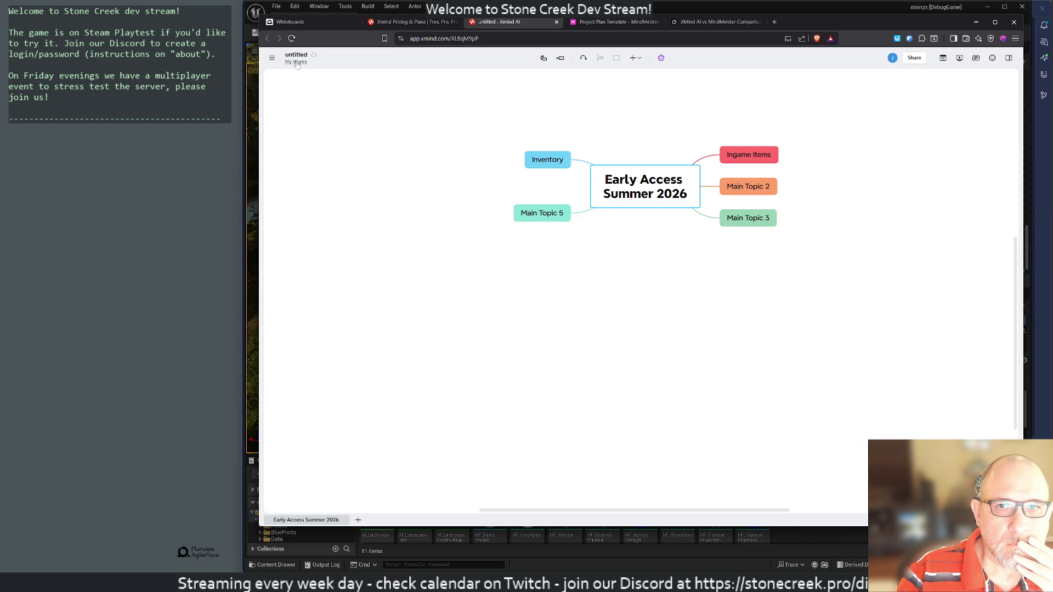
pyautogui.click(271, 59)
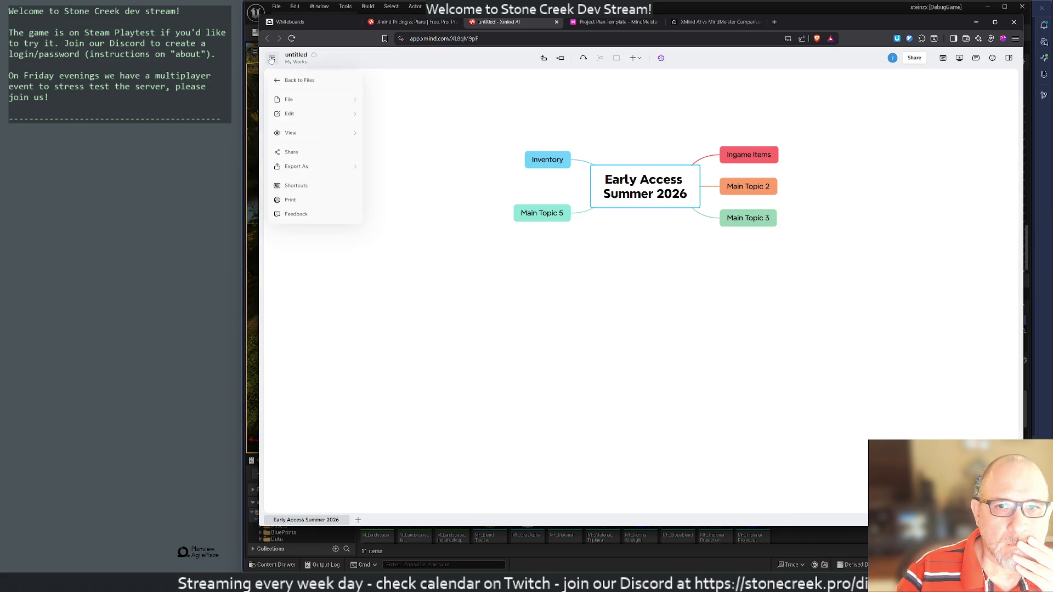
pyautogui.click(296, 185)
pyautogui.scroll(-10, 695, 284)
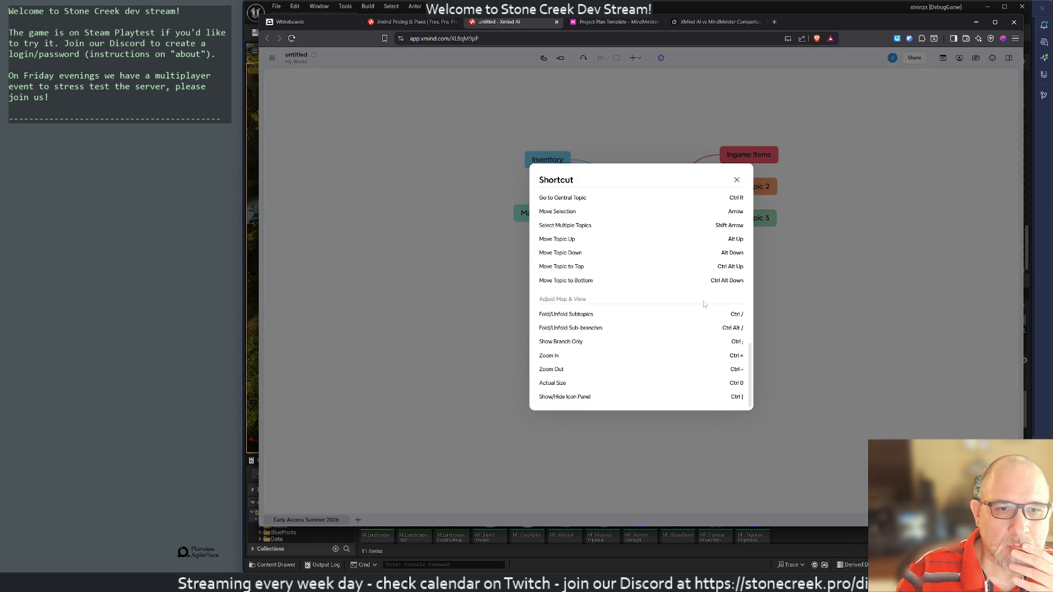
pyautogui.scroll(10, 704, 304)
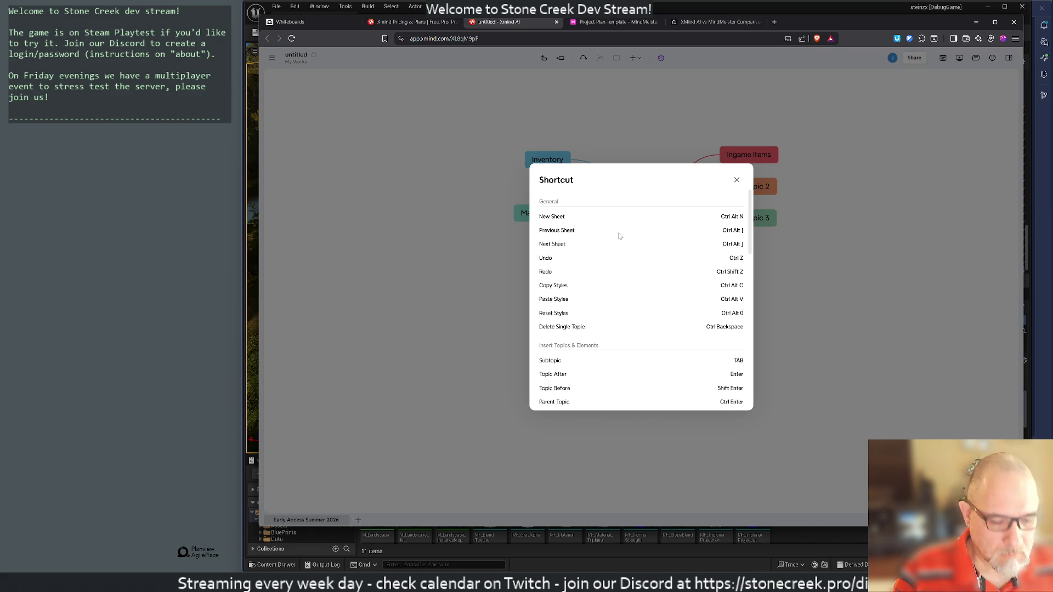
# Step: Close the shortcut list and undo the accidental '??' central topic title
pyautogui.click(736, 180)
pyautogui.write('??')
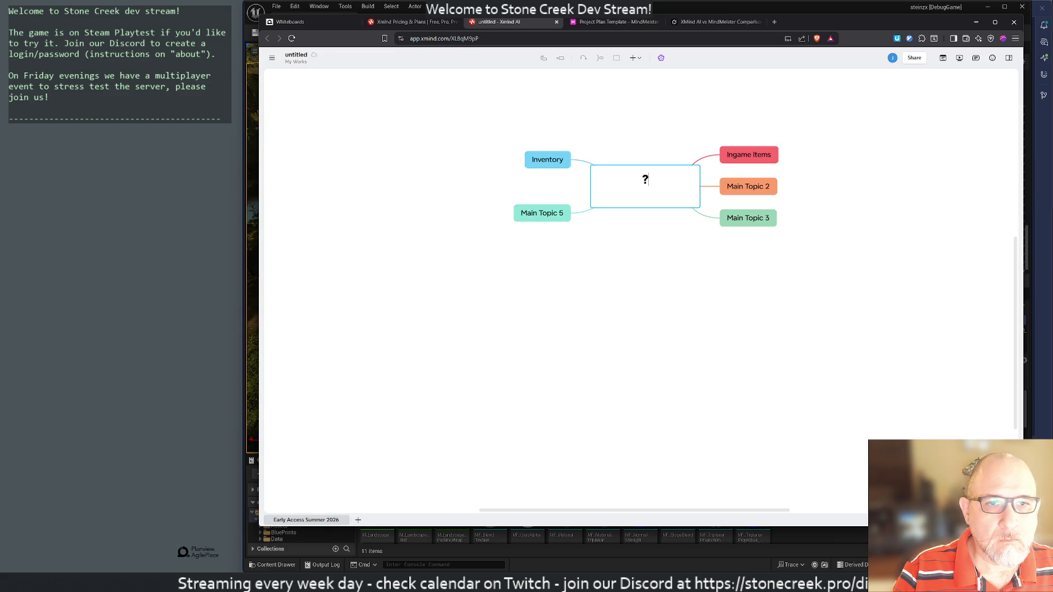
pyautogui.click(566, 250)
pyautogui.hotkey('ctrl', 'z')
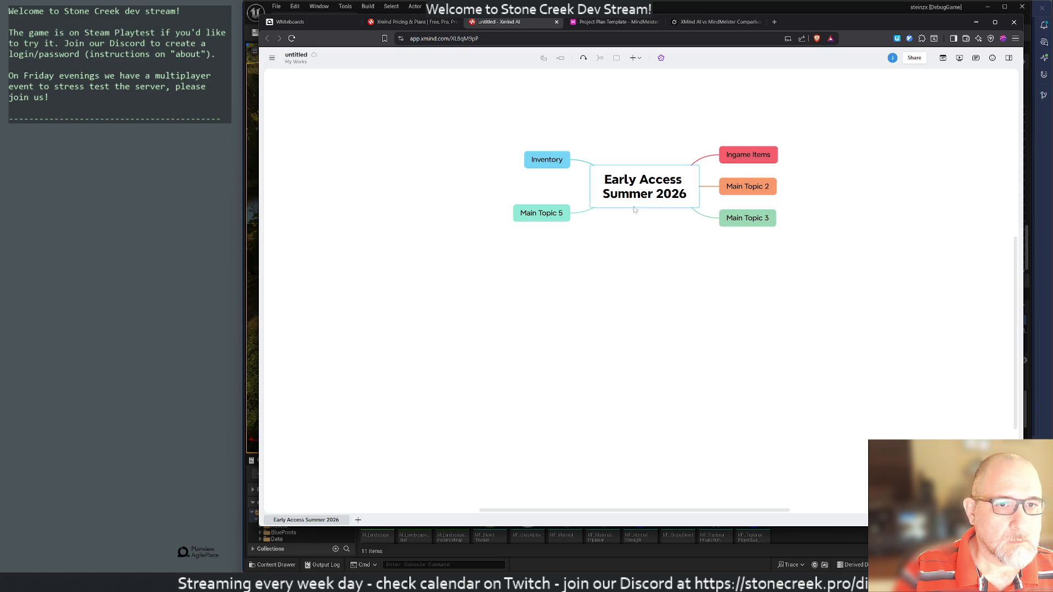
# Step: Rename Main Topics 5, 2 and 3 to Attributes, Character Customization and Offline Mode
pyautogui.click(541, 214)
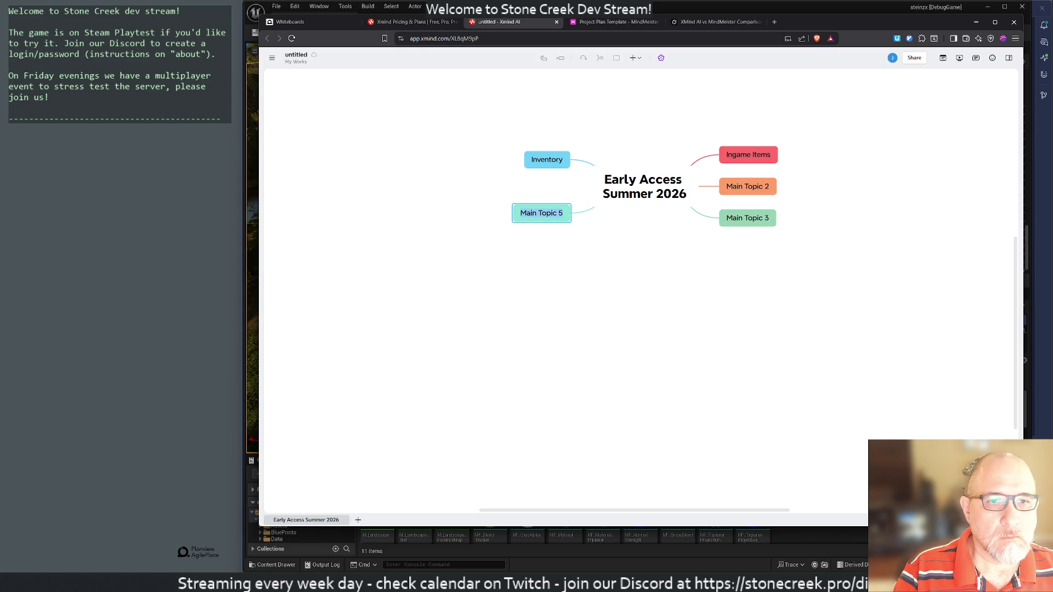
pyautogui.write('Attributes')
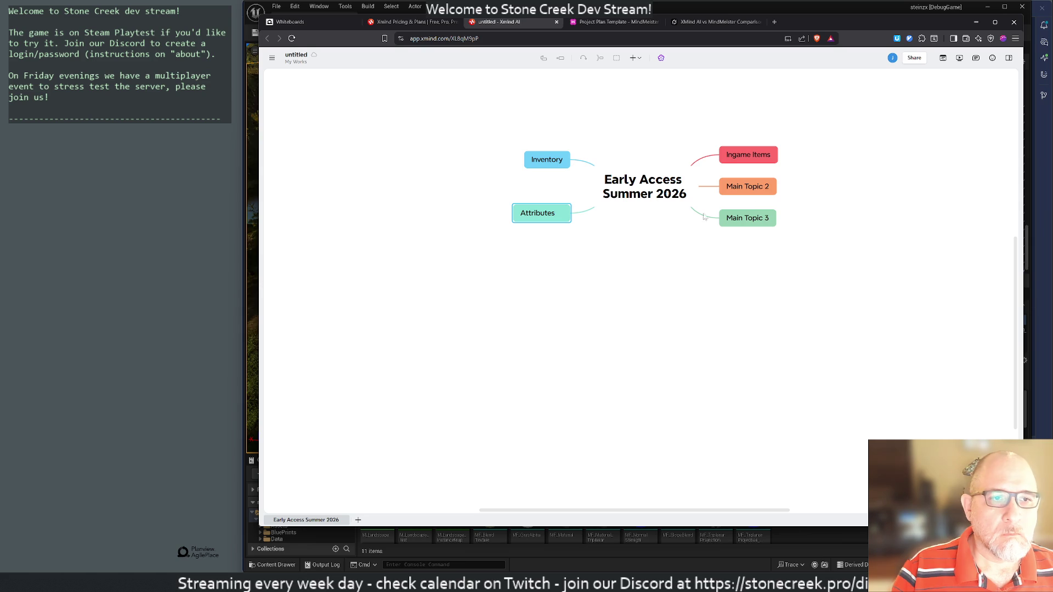
pyautogui.doubleClick(747, 186)
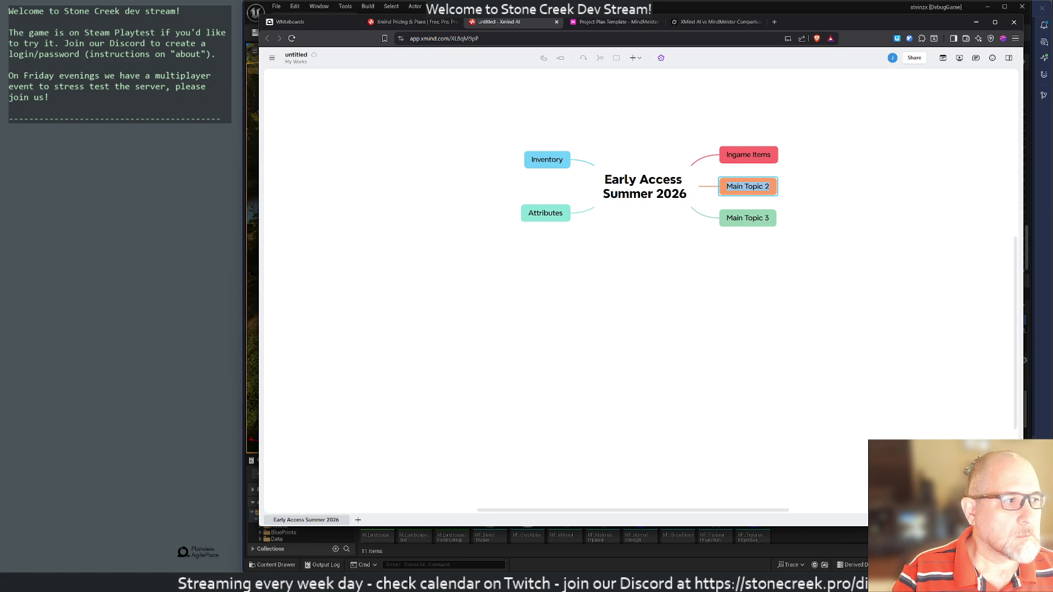
pyautogui.write('Character ')
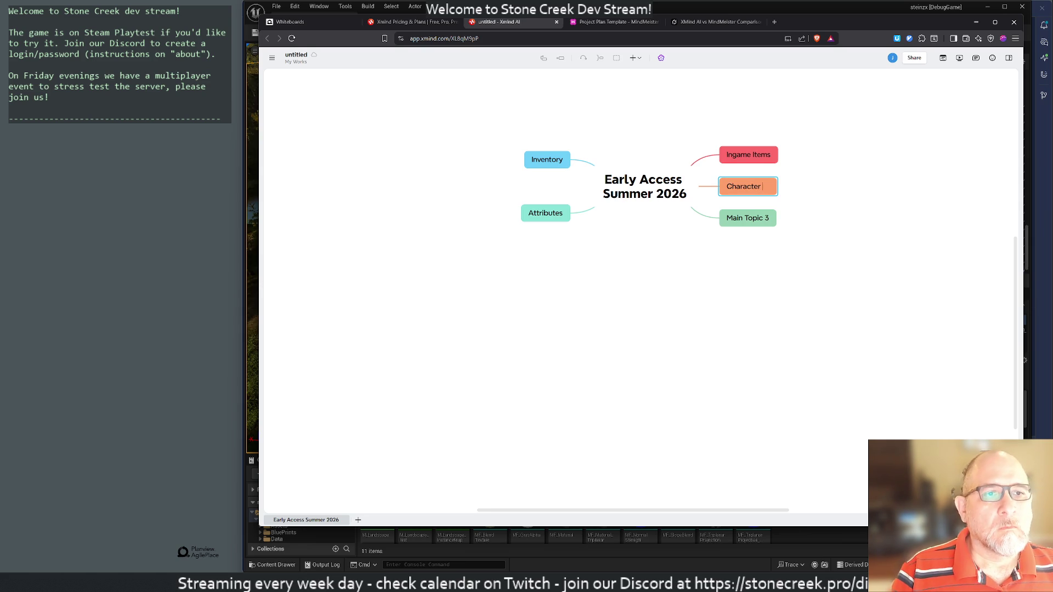
pyautogui.write('Customization')
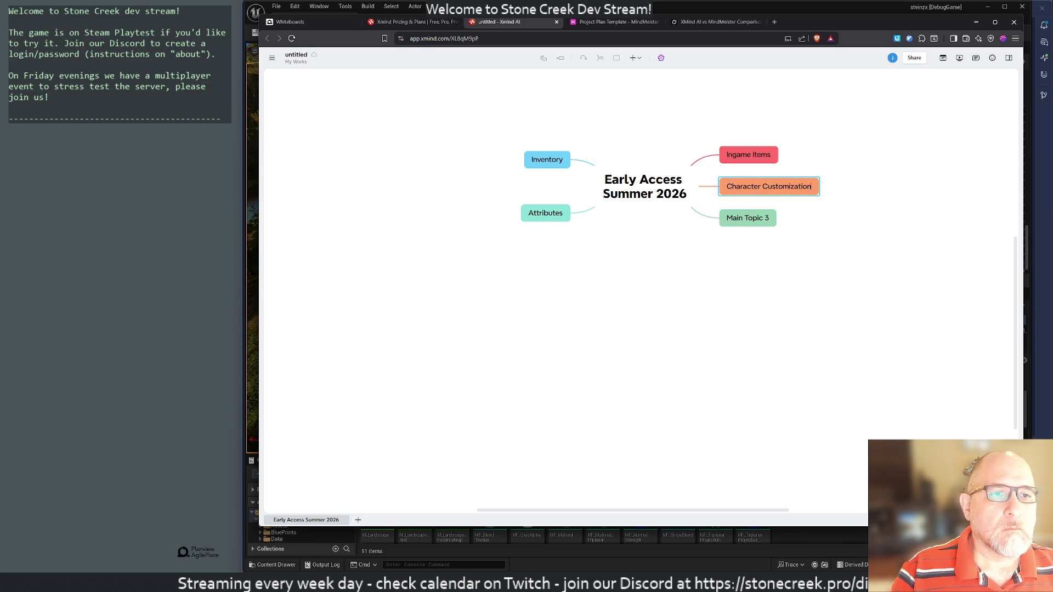
pyautogui.click(730, 225)
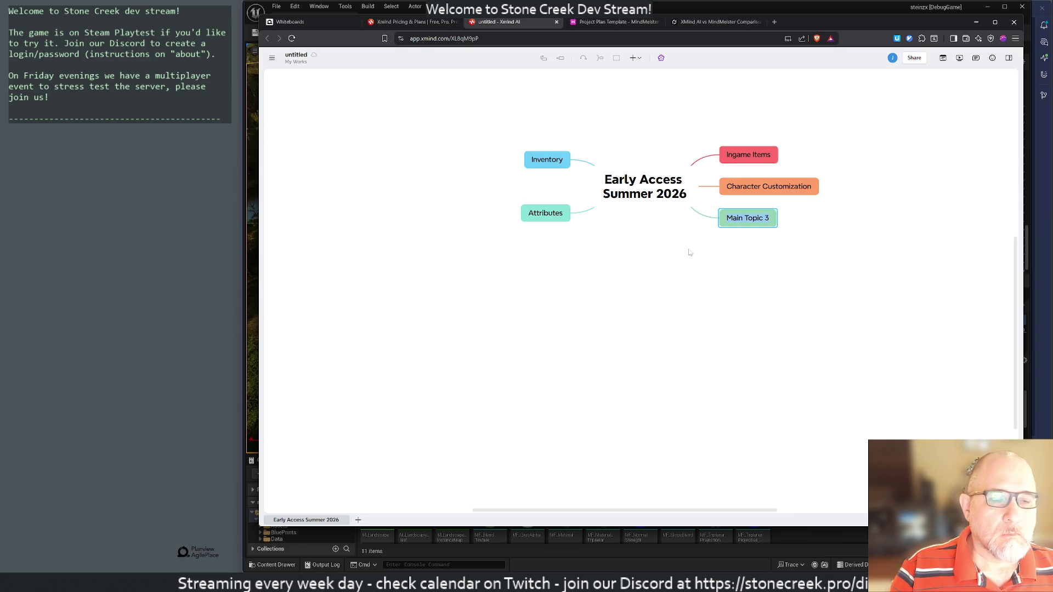
pyautogui.write('Offline Mode')
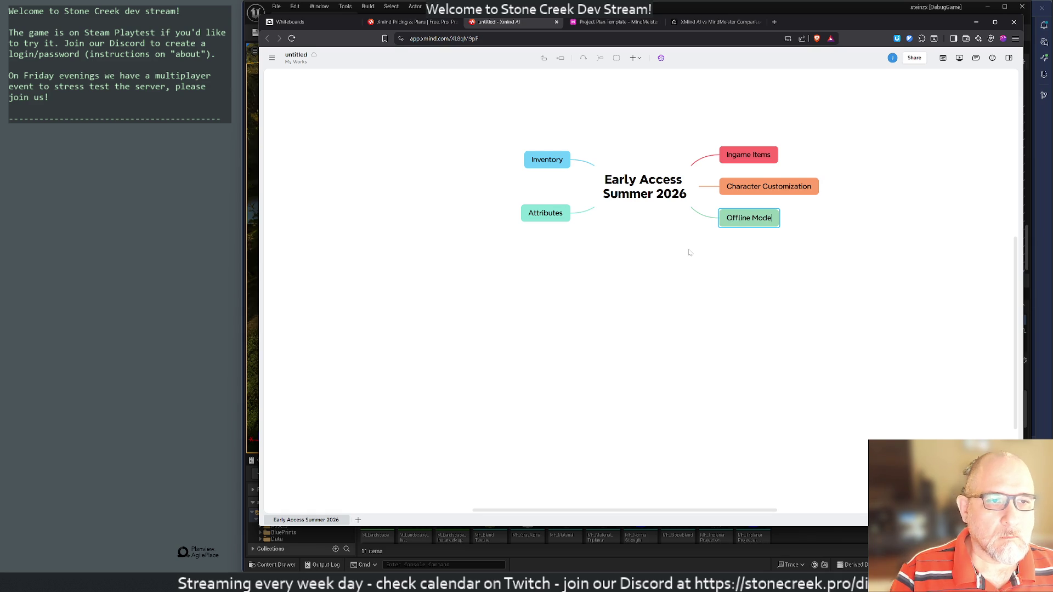
pyautogui.click(675, 267)
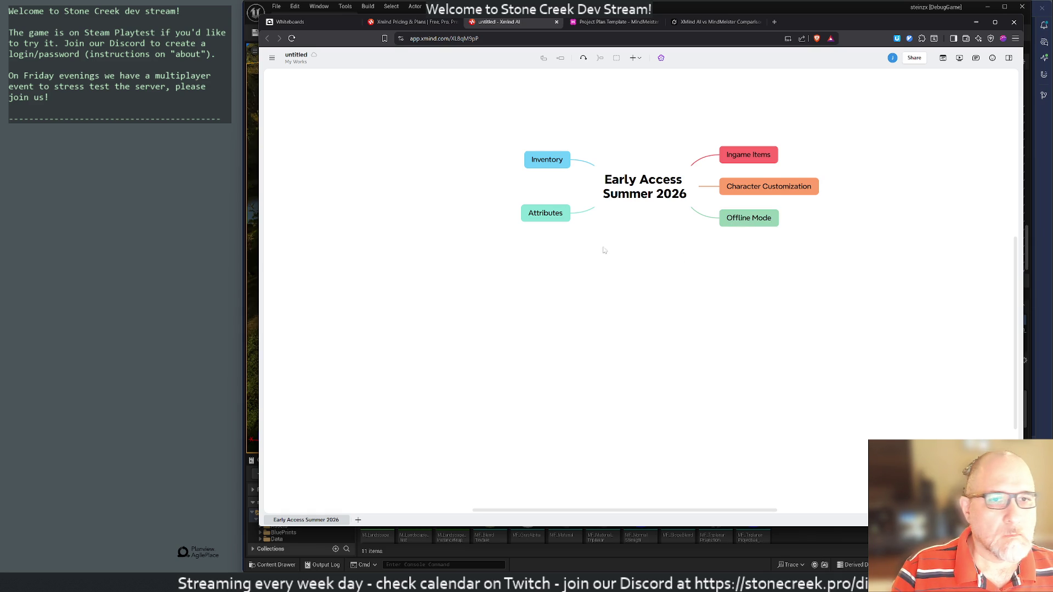
# Step: Check the central topic's insert options, then switch to the MindMeister project plan map
pyautogui.click(635, 203)
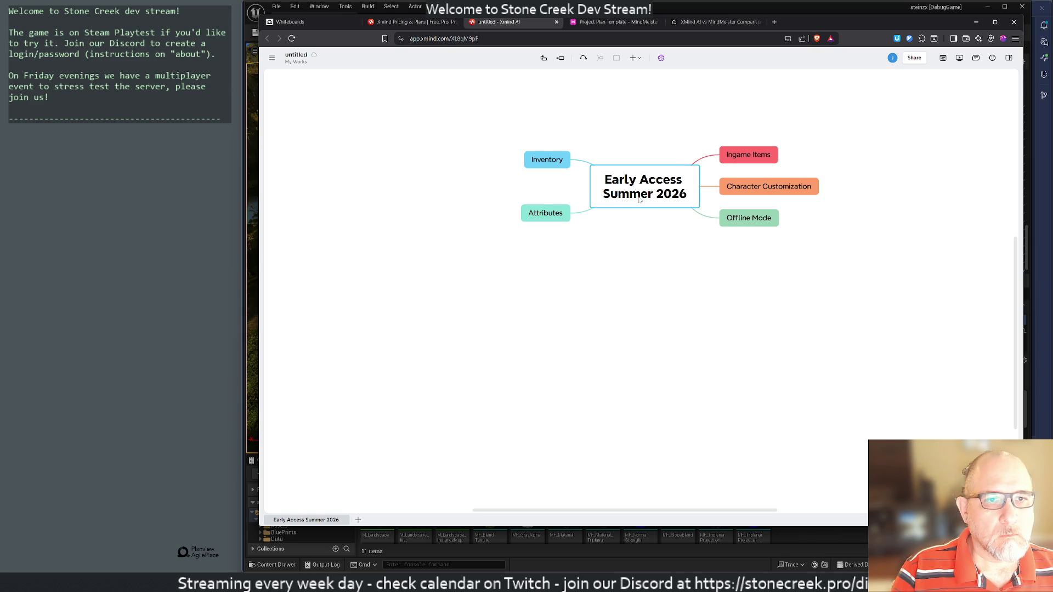
pyautogui.rightClick(643, 204)
pyautogui.moveTo(655, 205)
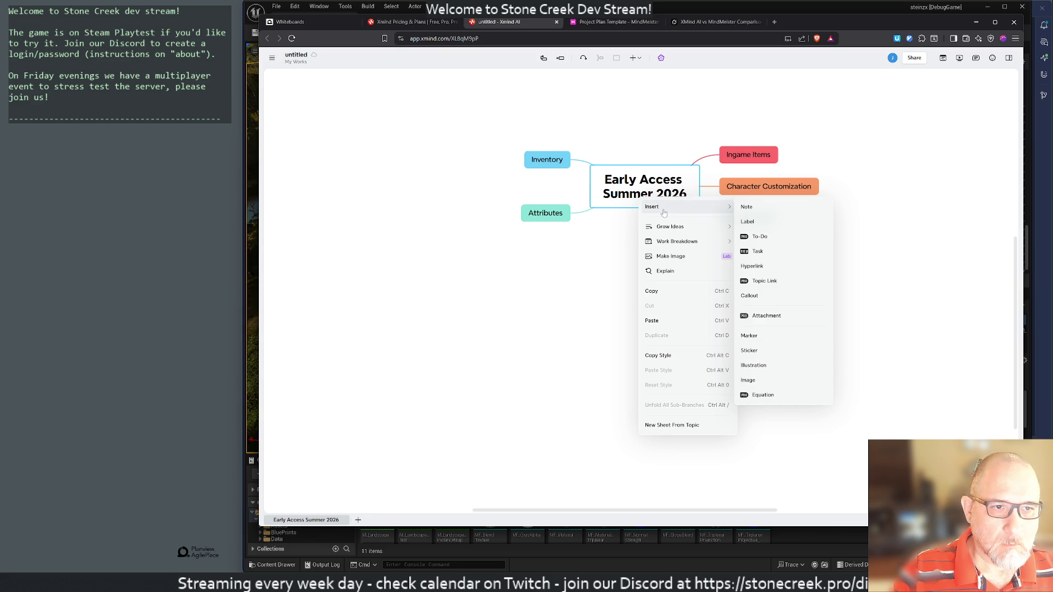
pyautogui.click(680, 209)
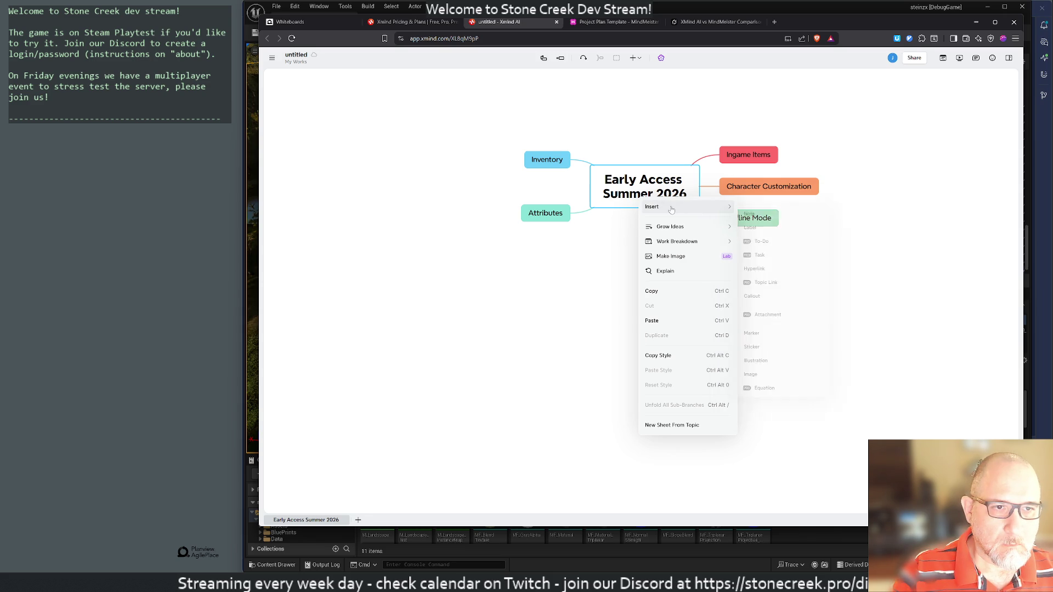
pyautogui.click(672, 210)
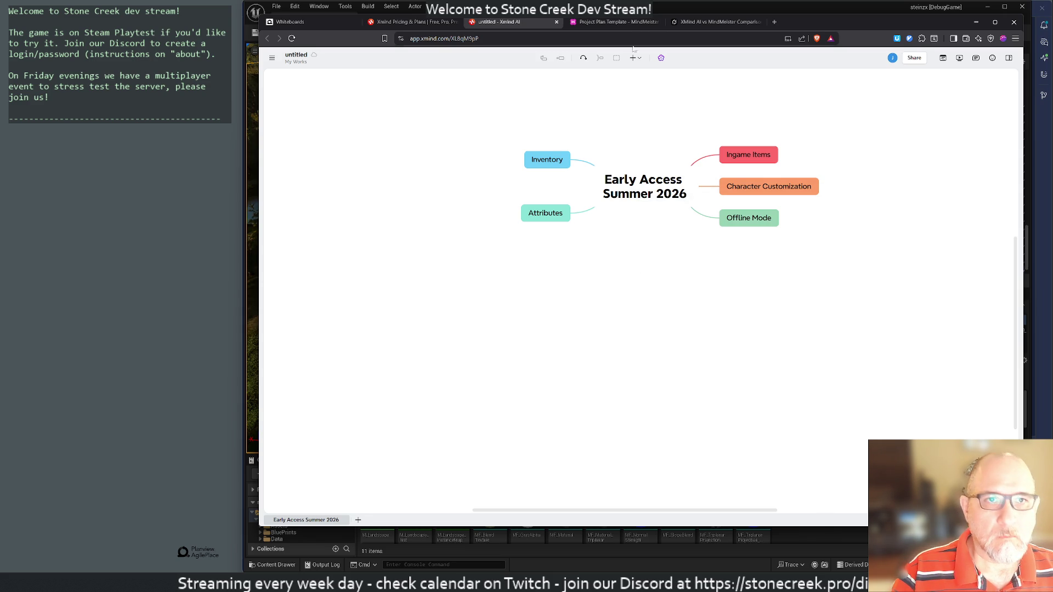
pyautogui.click(624, 24)
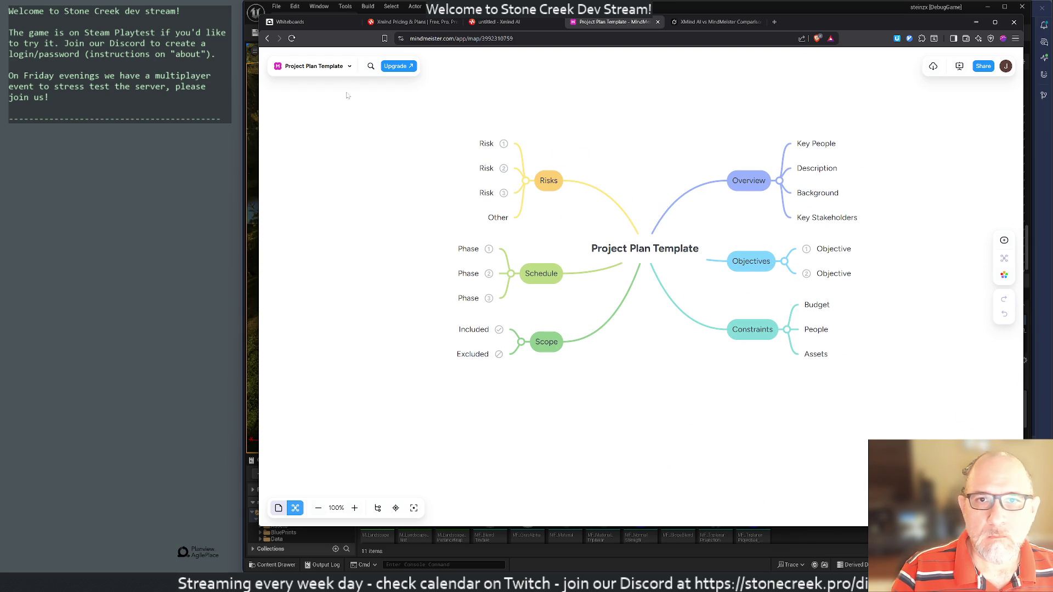
# Step: Move the Project Plan Template map to the trash from the MindMeister dashboard
pyautogui.click(317, 67)
pyautogui.click(291, 88)
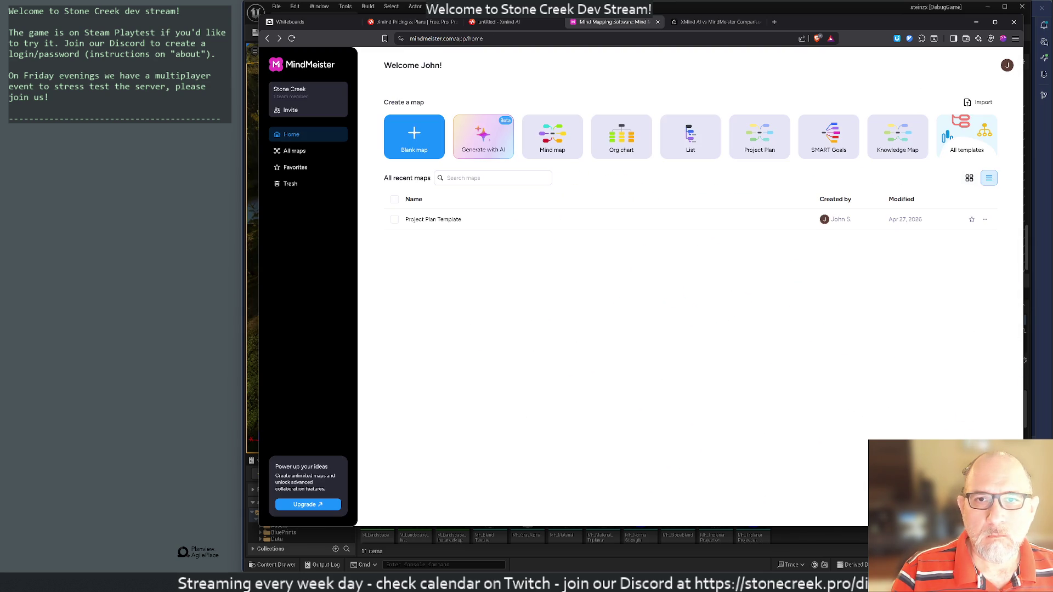
pyautogui.click(395, 219)
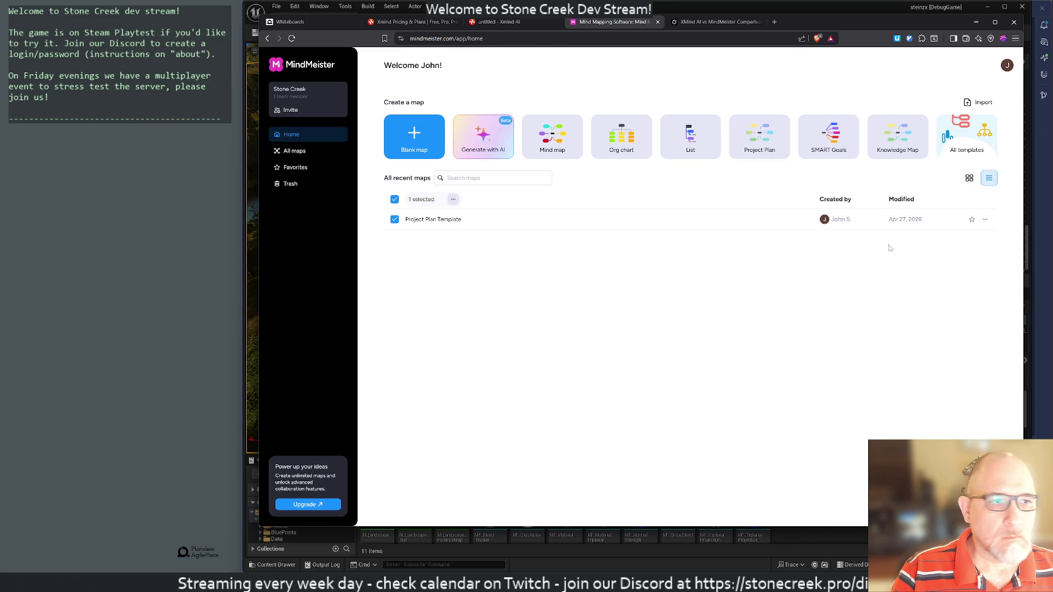
pyautogui.click(985, 220)
pyautogui.click(933, 293)
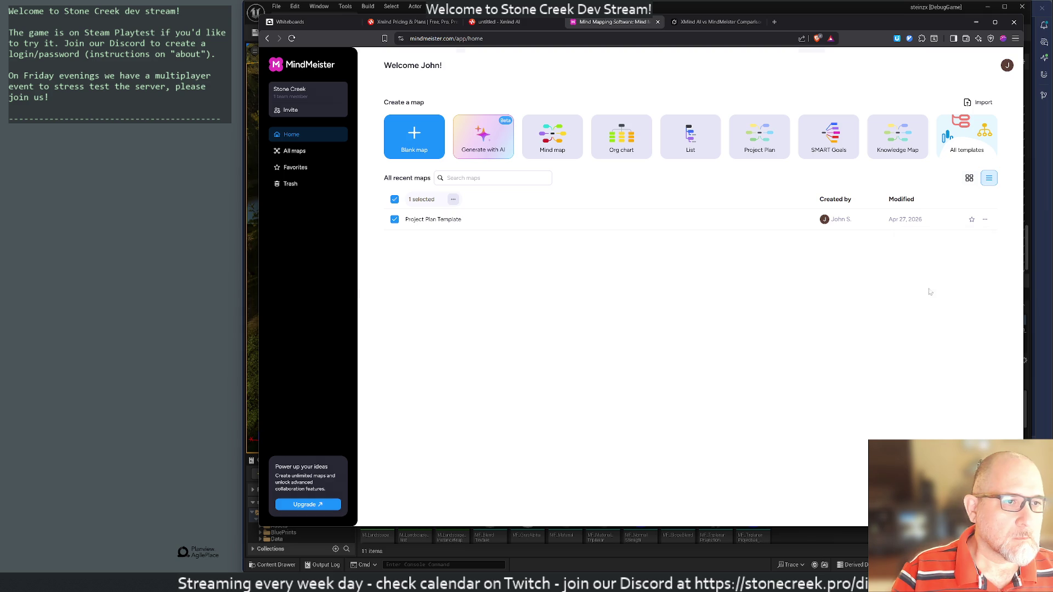
pyautogui.click(683, 306)
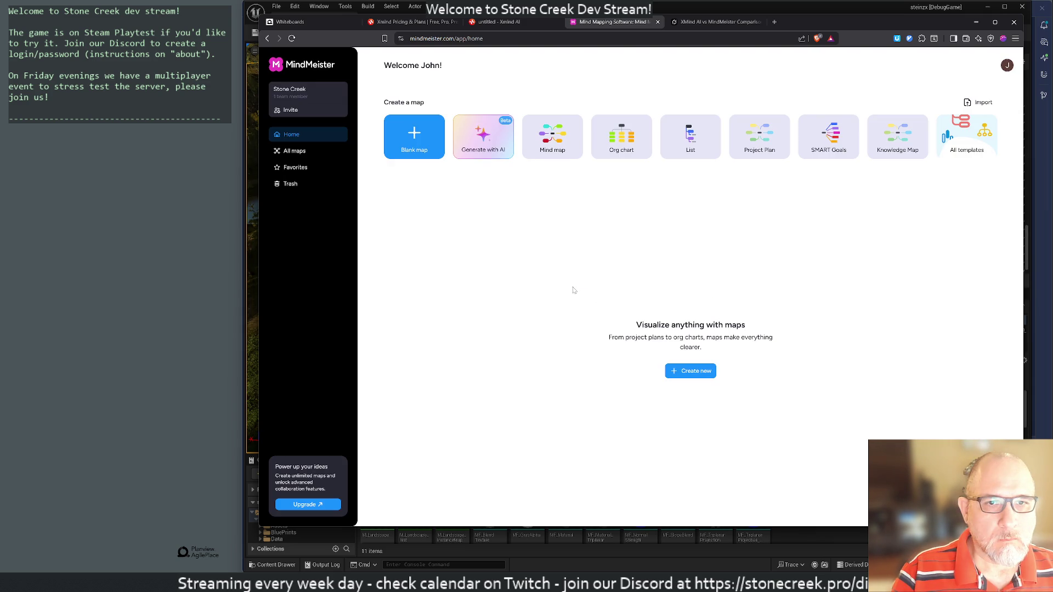
# Step: Create a blank map with root topic 'Early Access Summer 2026'
pyautogui.click(691, 371)
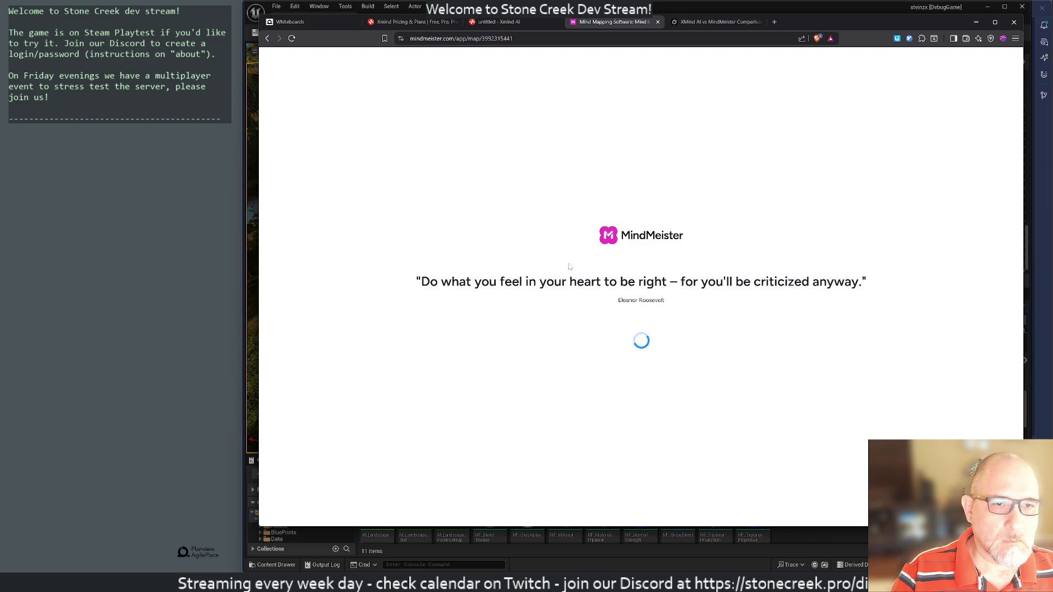
pyautogui.tripleClick(650, 287)
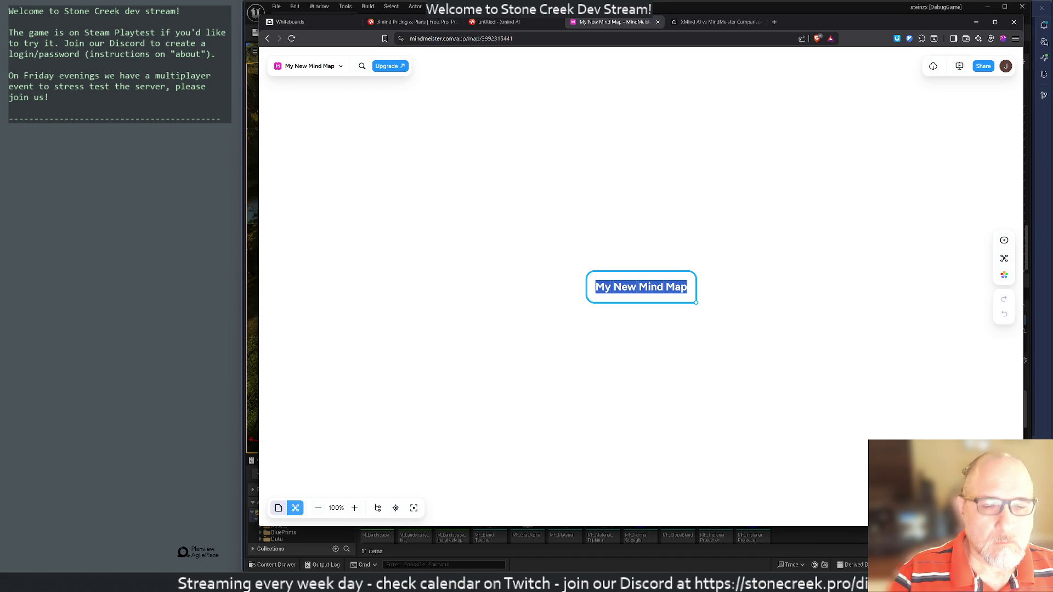
pyautogui.write('Early S')
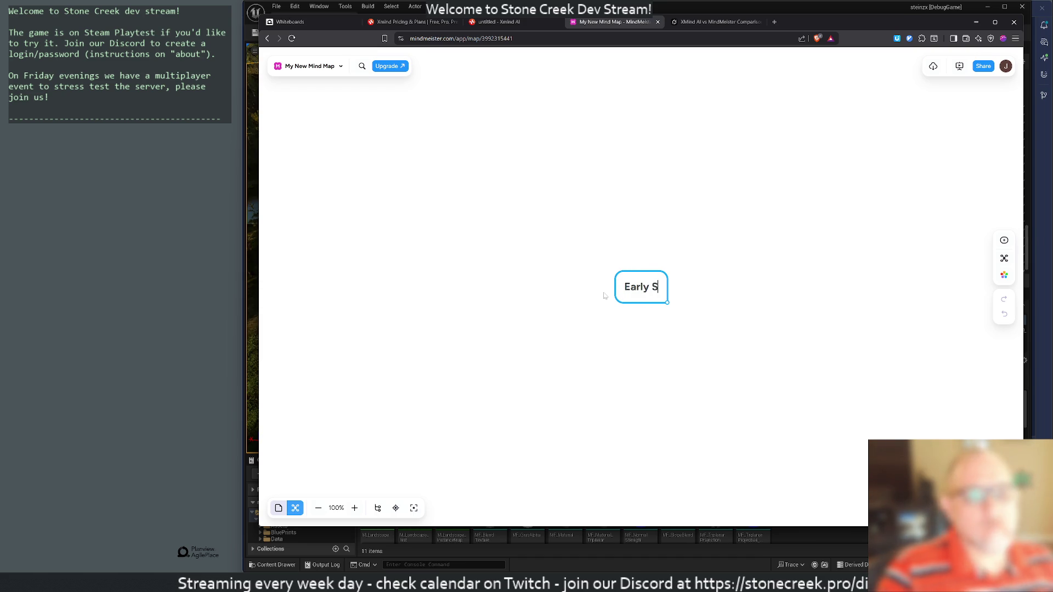
pyautogui.press('BackSpace')
pyautogui.write('Access')
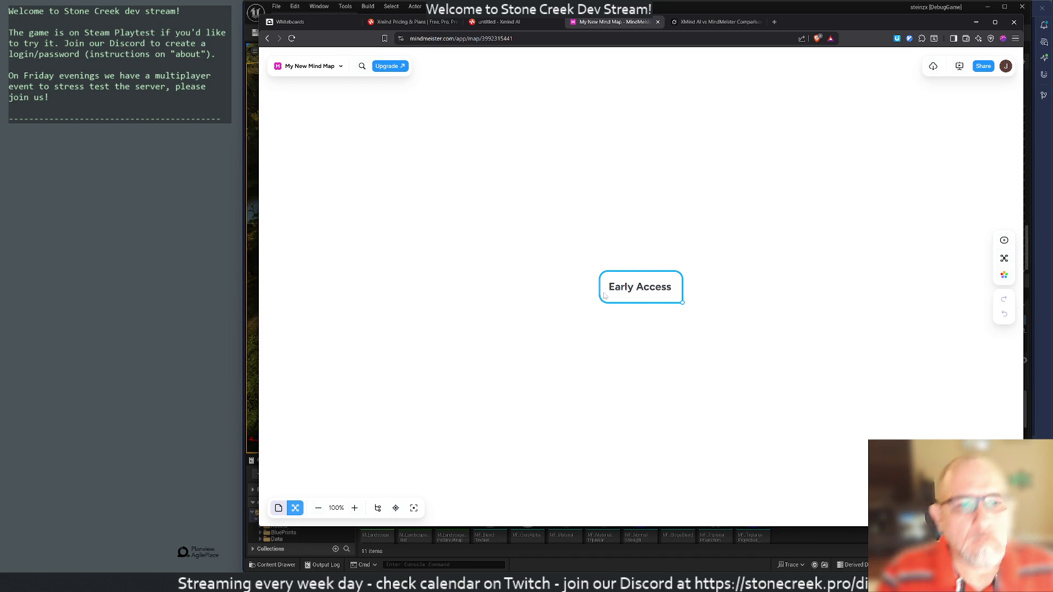
pyautogui.write(' Ju')
pyautogui.press('BackSpace')
pyautogui.press('BackSpace')
pyautogui.write('Summe')
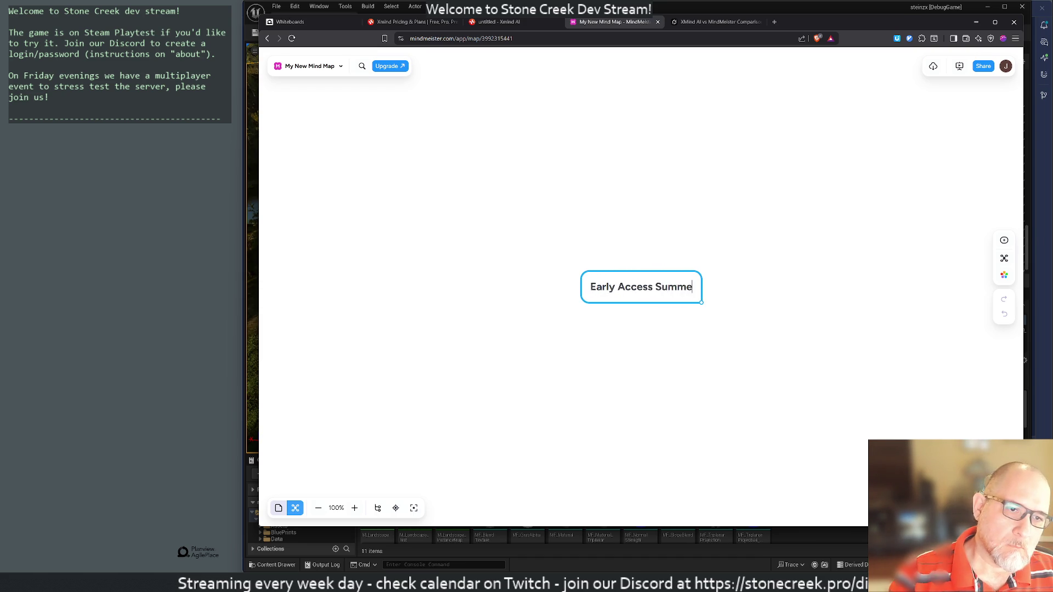
pyautogui.write('r 2026')
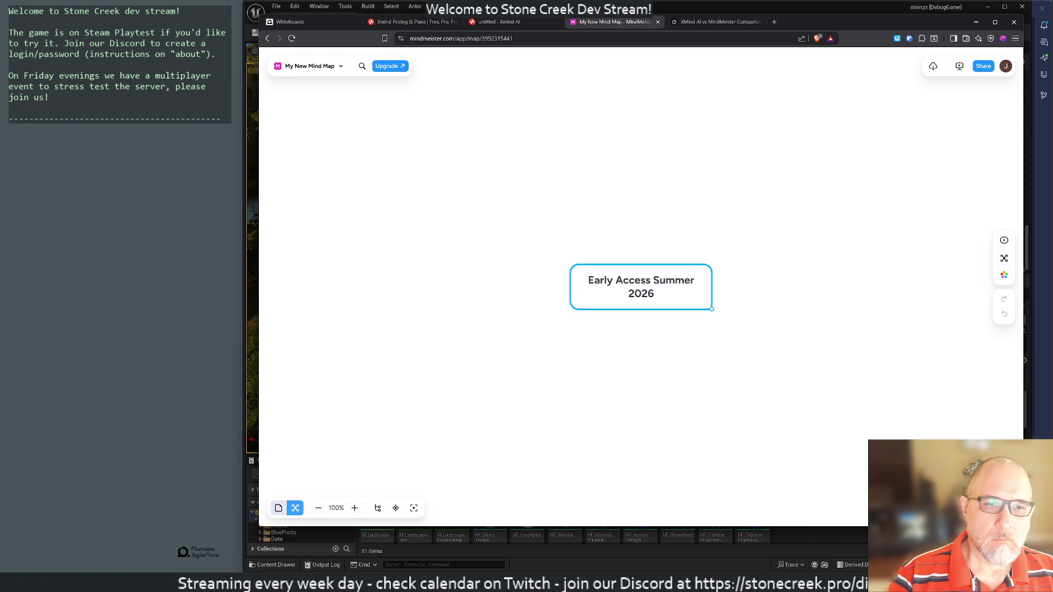
pyautogui.press('Return')
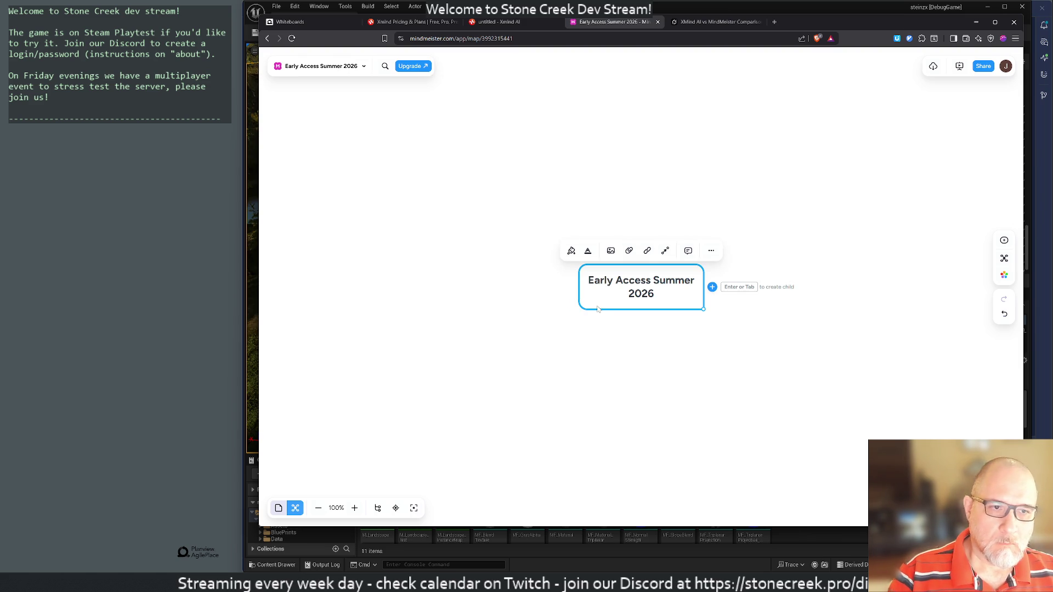
# Step: Add a 'Current state of the game' branch plus an empty sibling branch
pyautogui.press('Tab')
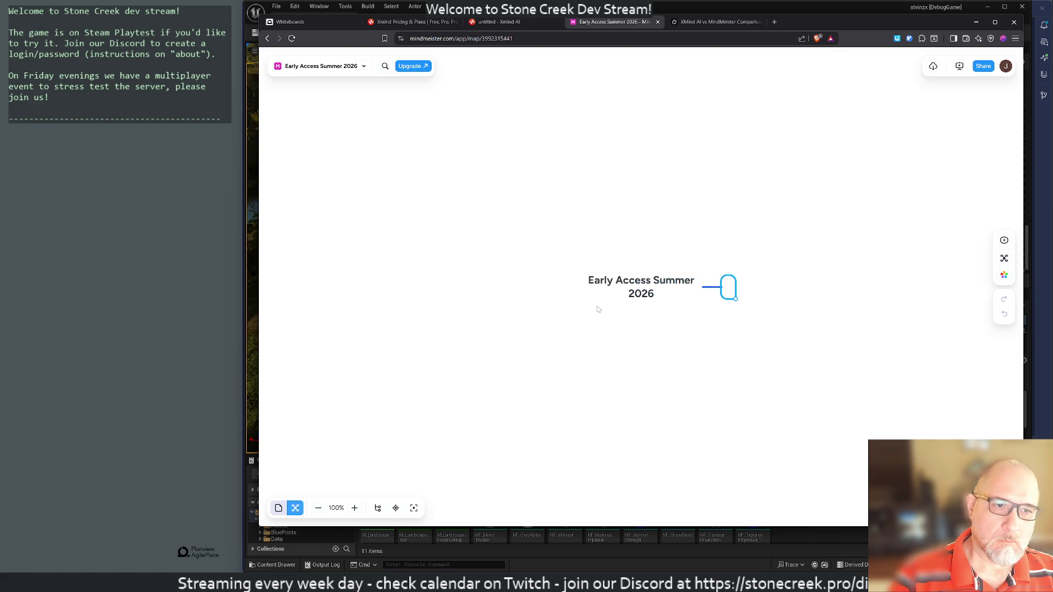
pyautogui.write('Current State of')
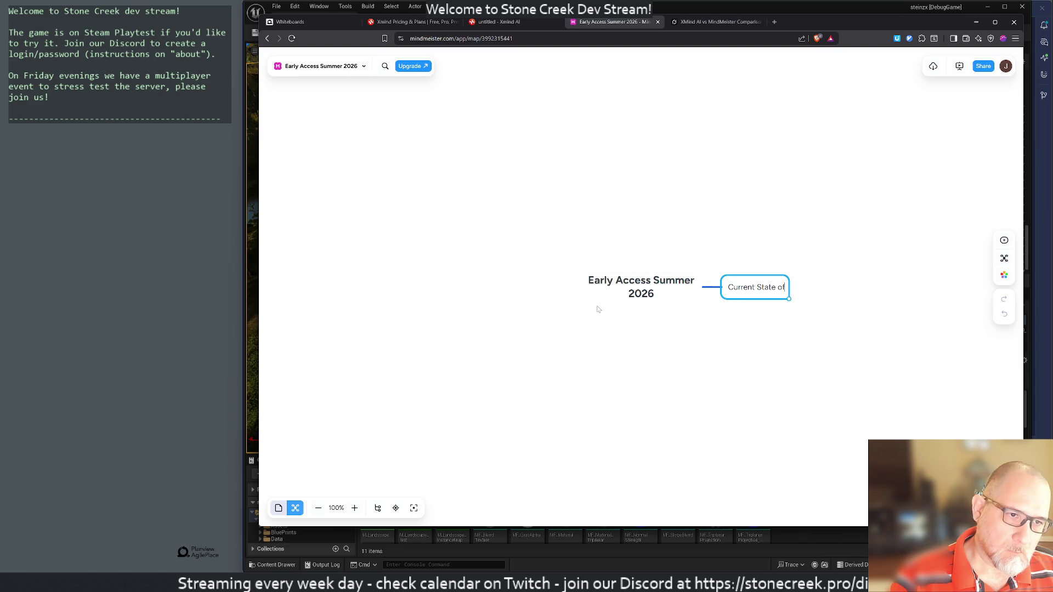
pyautogui.write(' the game')
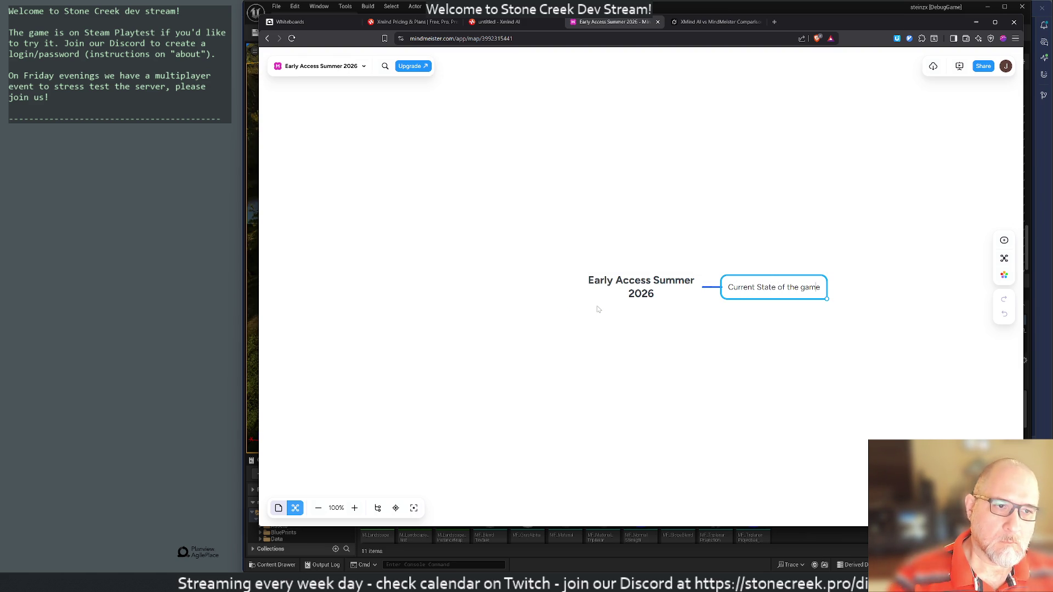
pyautogui.press('Left')
pyautogui.press('Left')
pyautogui.press('Left')
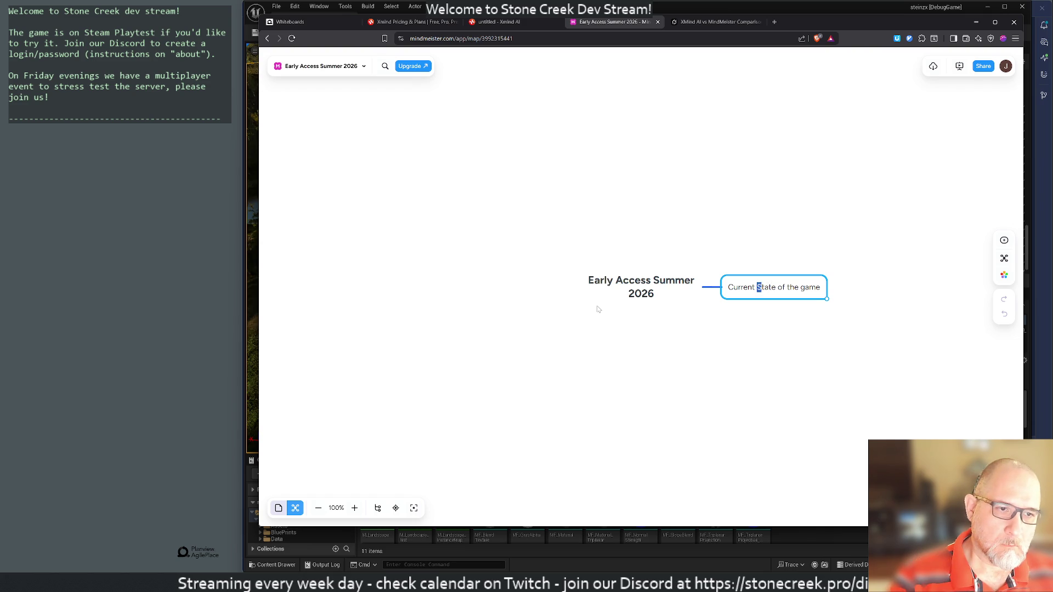
pyautogui.press('BackSpace')
pyautogui.write('s')
pyautogui.press('Return')
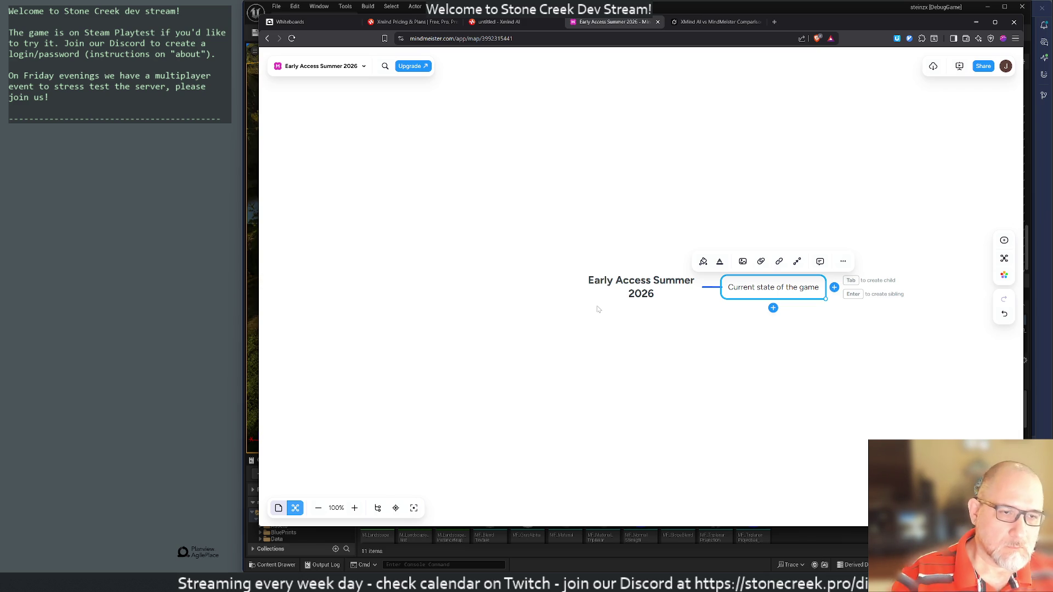
pyautogui.press('Return')
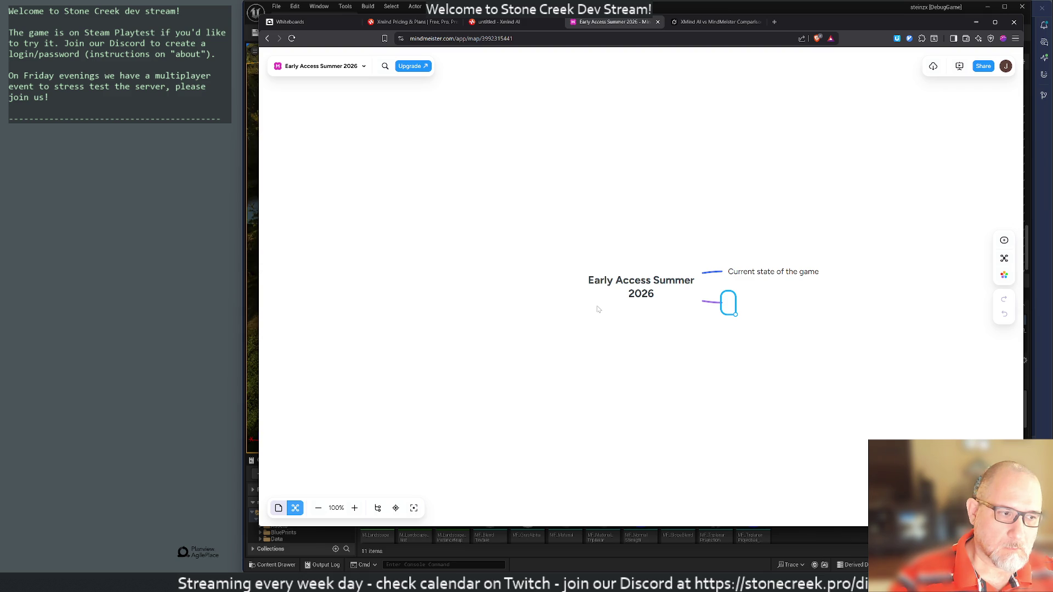
# Step: Title the new branch 'EA Vision' and add a sibling branch 'Launch Vision' below it
pyautogui.write("What's ne")
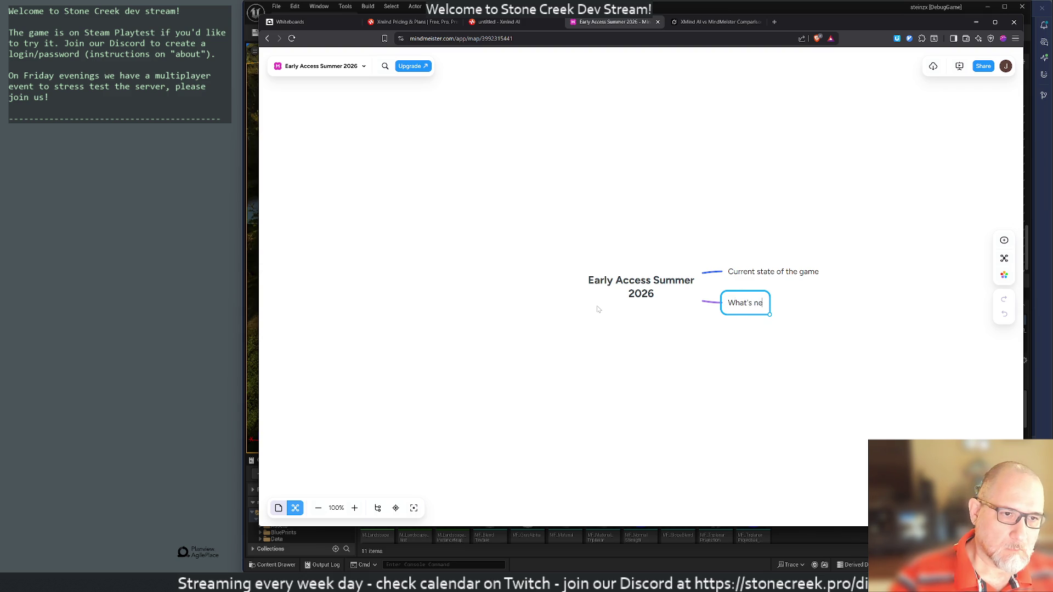
pyautogui.write('eded ')
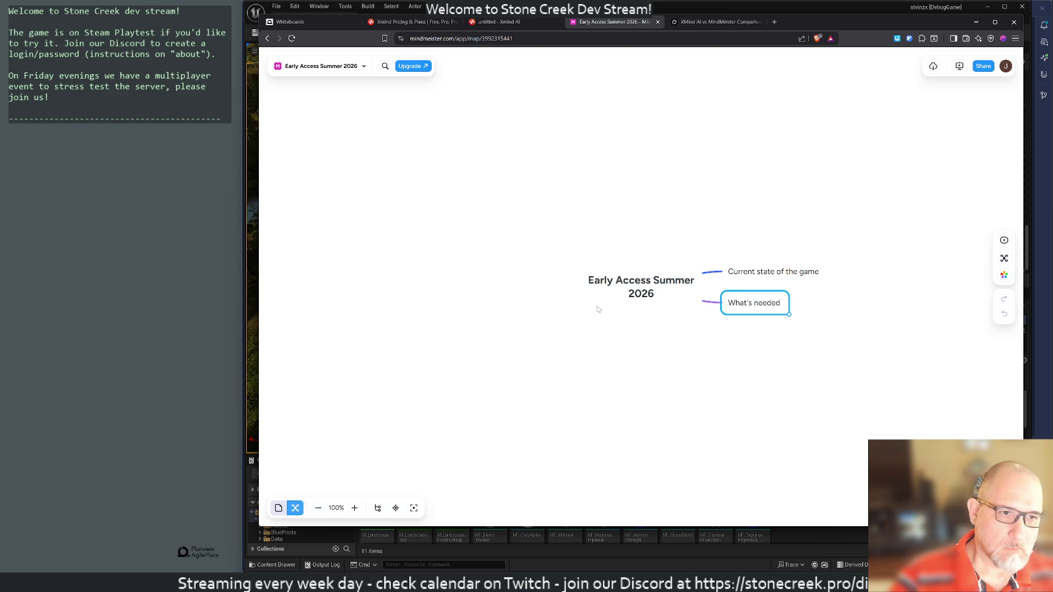
pyautogui.write('fr')
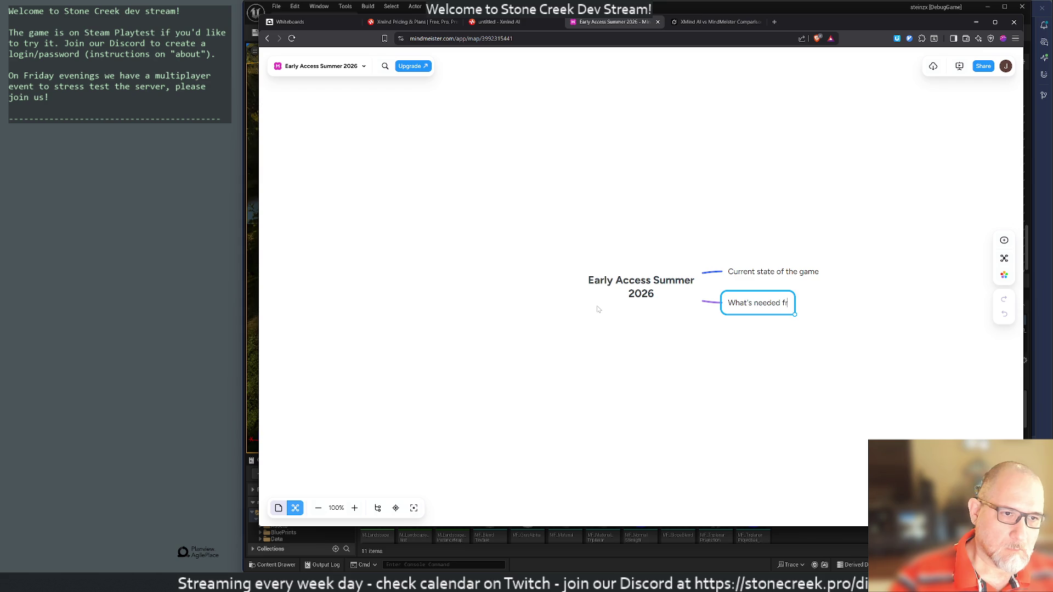
pyautogui.press('BackSpace')
pyautogui.write('or a goo')
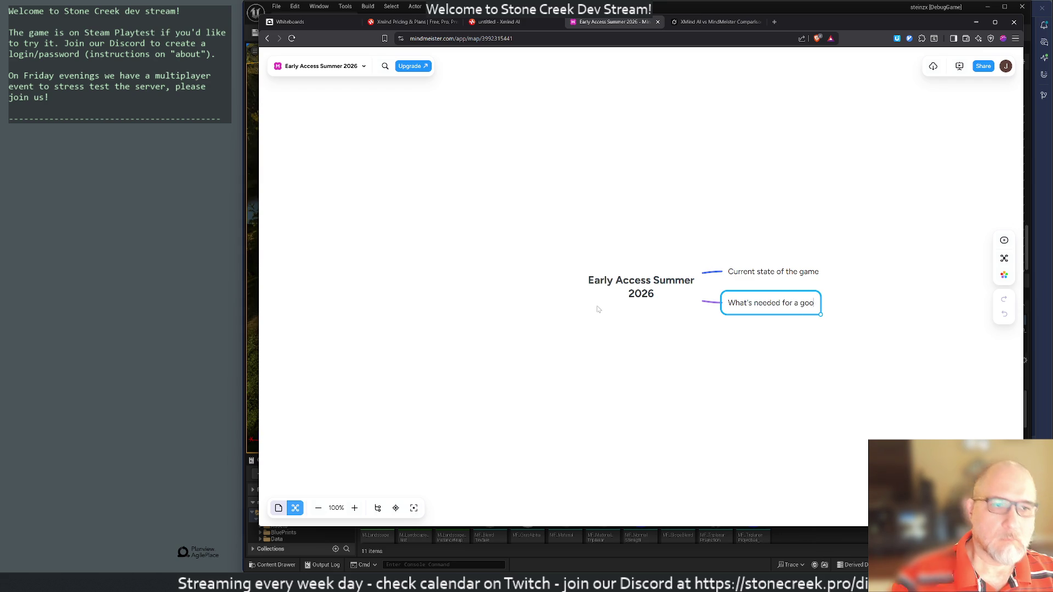
pyautogui.press('BackSpace')
pyautogui.press('BackSpace')
pyautogui.press('BackSpace')
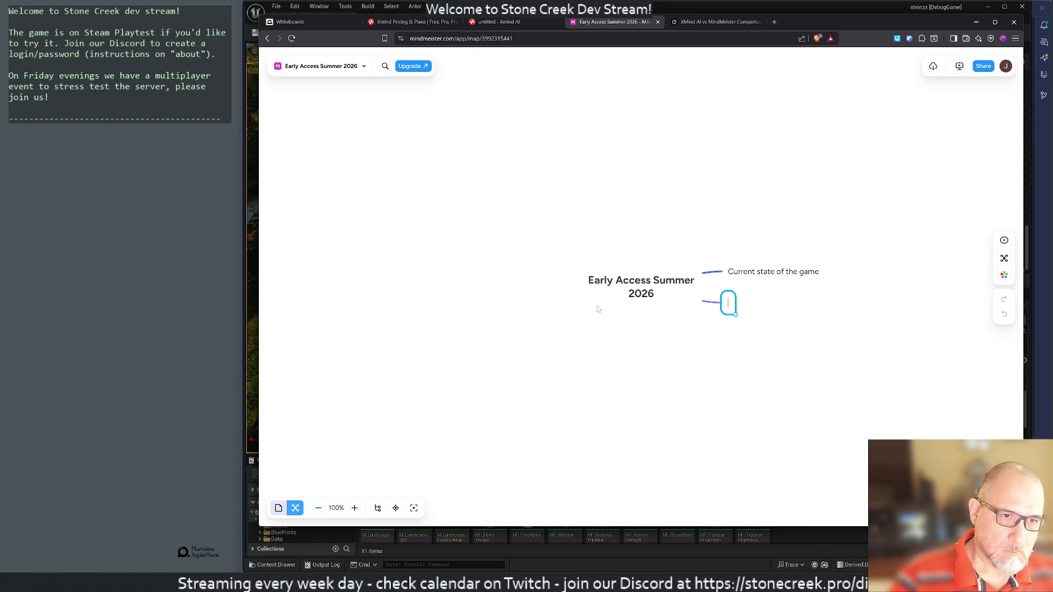
pyautogui.write('Experien')
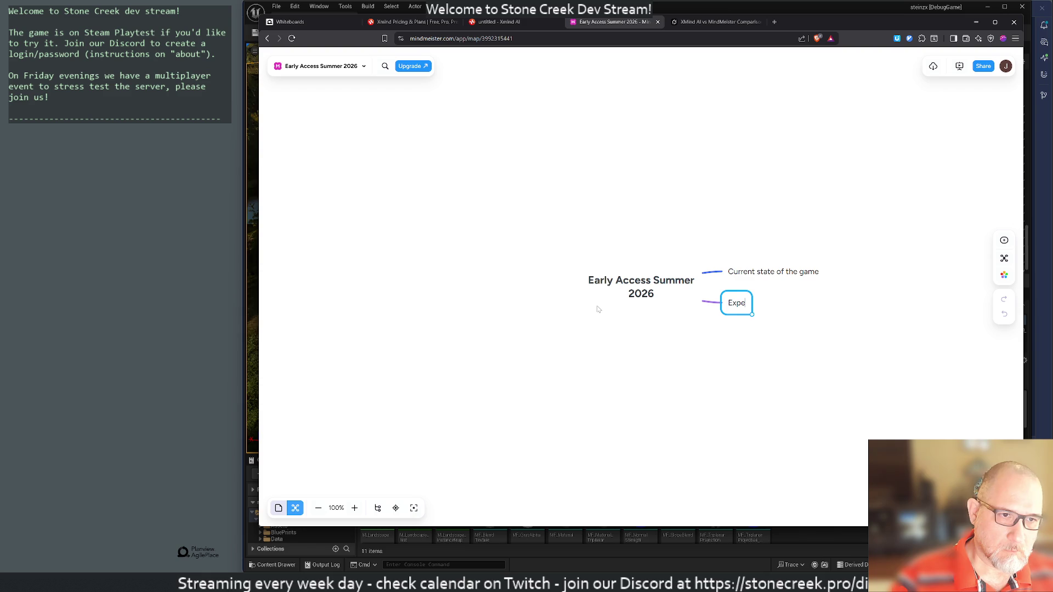
pyautogui.press('BackSpace')
pyautogui.press('BackSpace')
pyautogui.press('BackSpace')
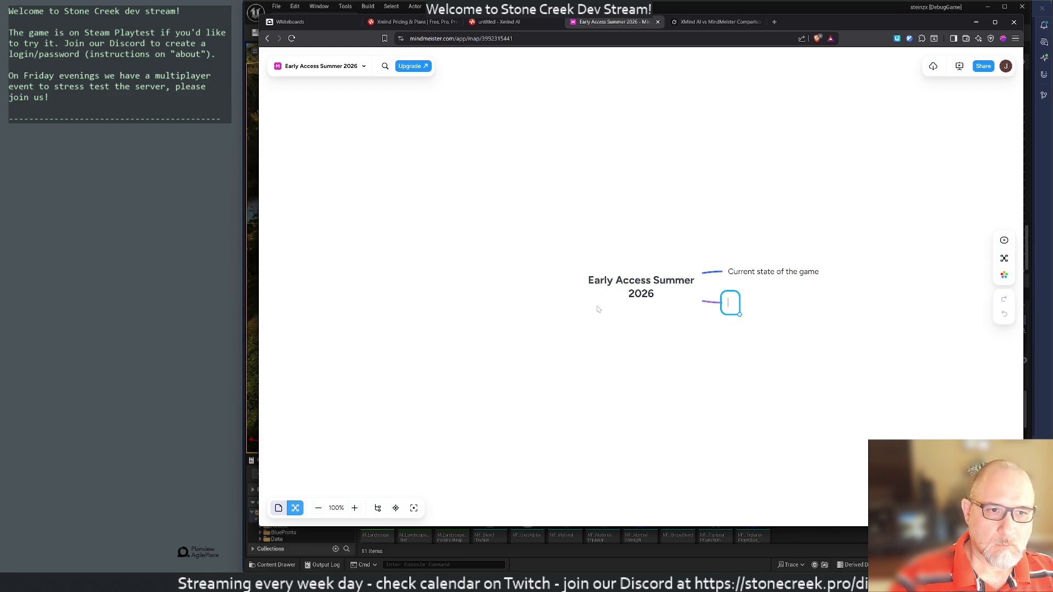
pyautogui.write('EA Vision')
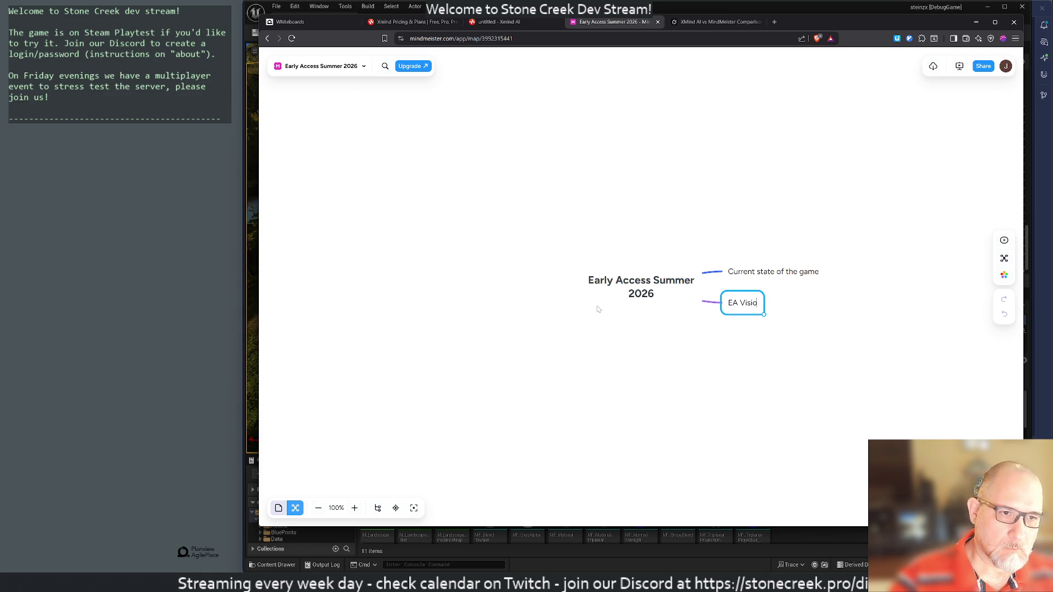
pyautogui.press('Return')
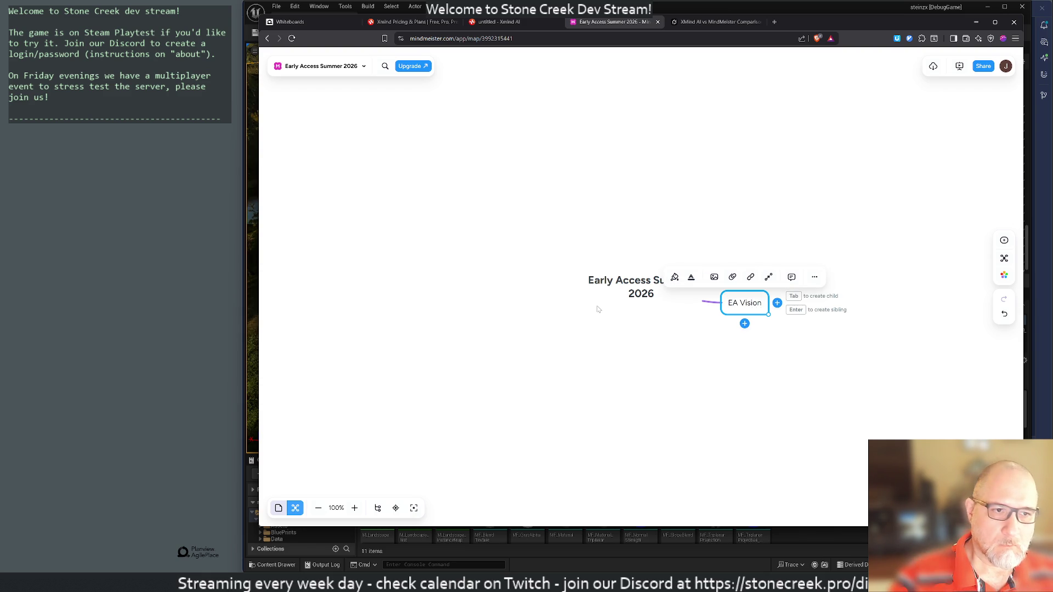
pyautogui.press('Return')
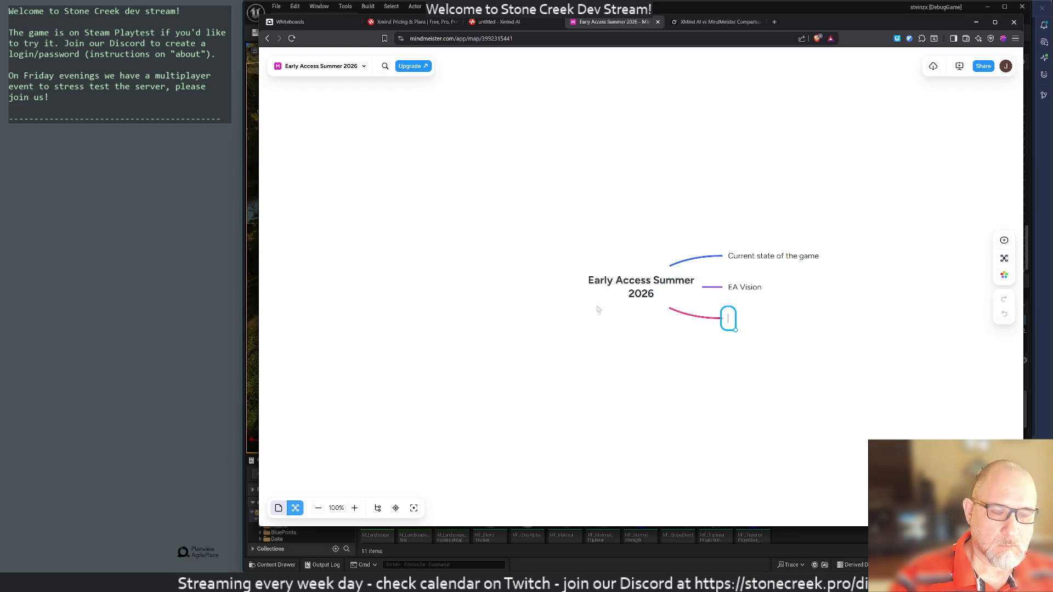
pyautogui.write('Launch ')
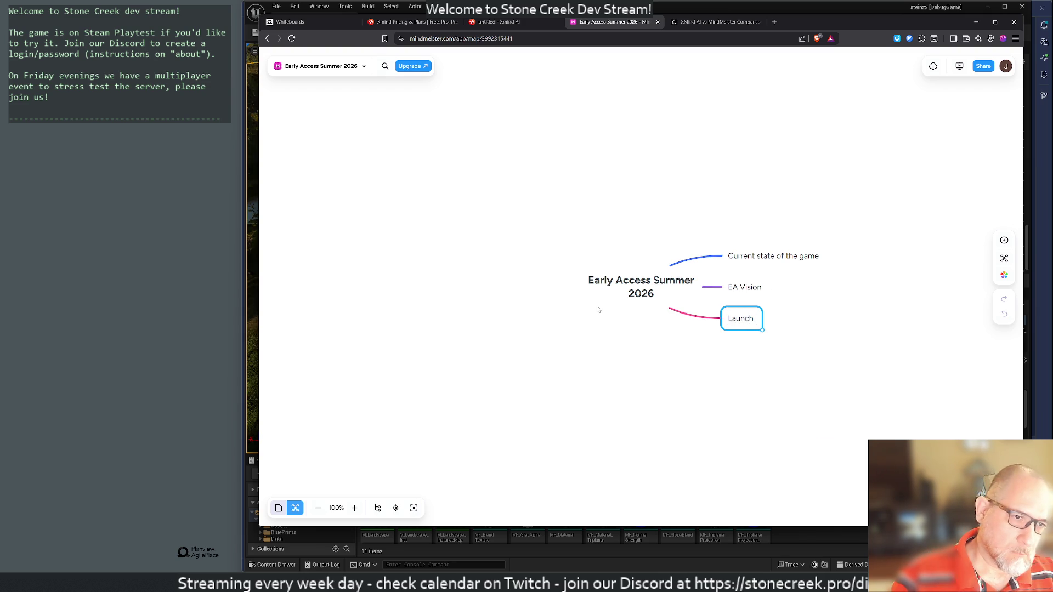
pyautogui.write('Vision')
pyautogui.press('Return')
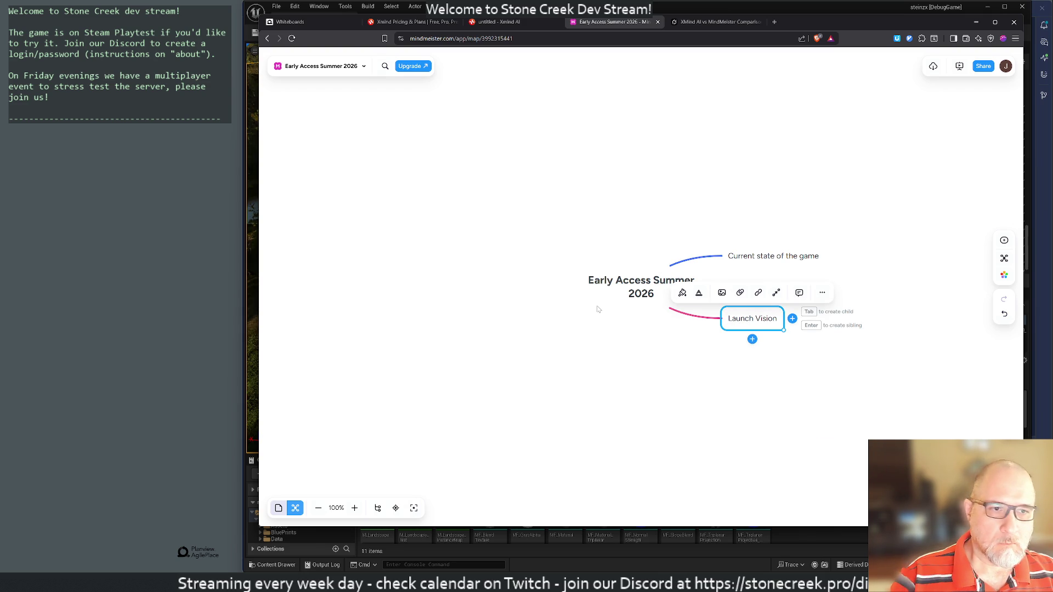
pyautogui.press('Up')
pyautogui.press('Up')
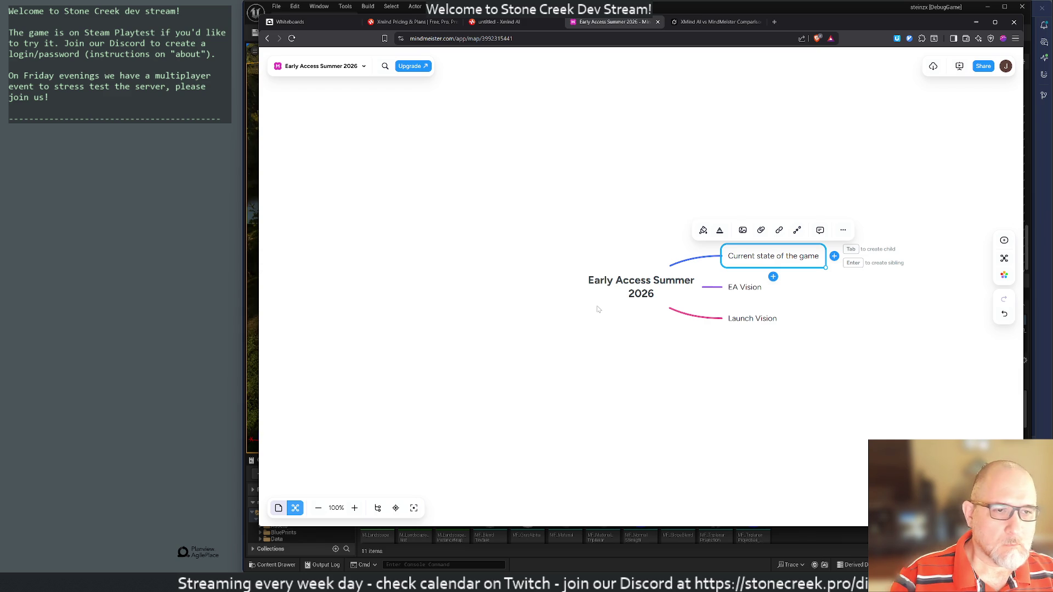
# Step: Add a child note 'Almost no loops, not fun' under Current state of the game
pyautogui.press('Tab')
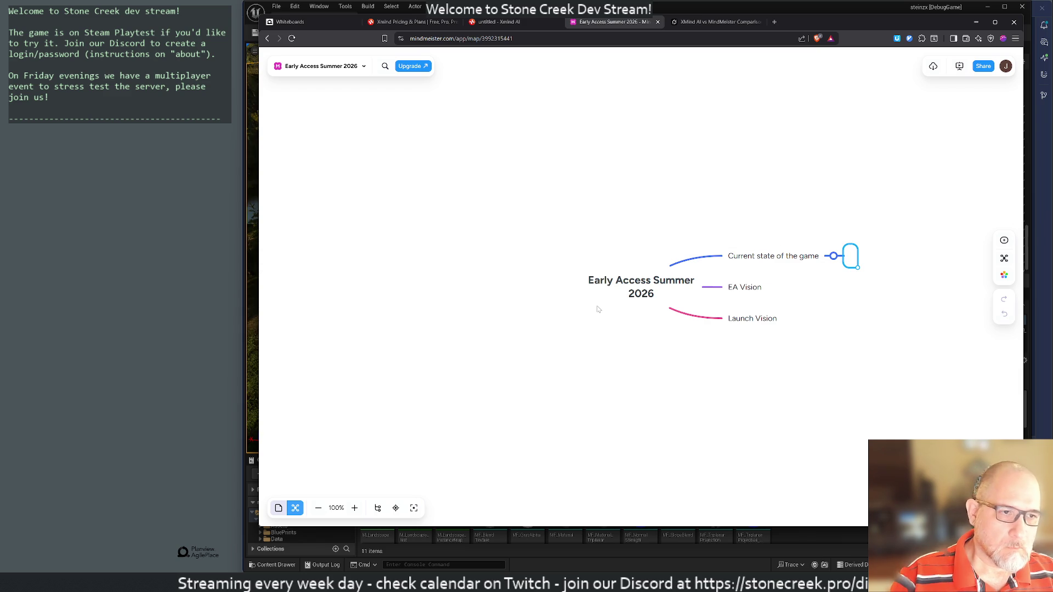
pyautogui.write('P')
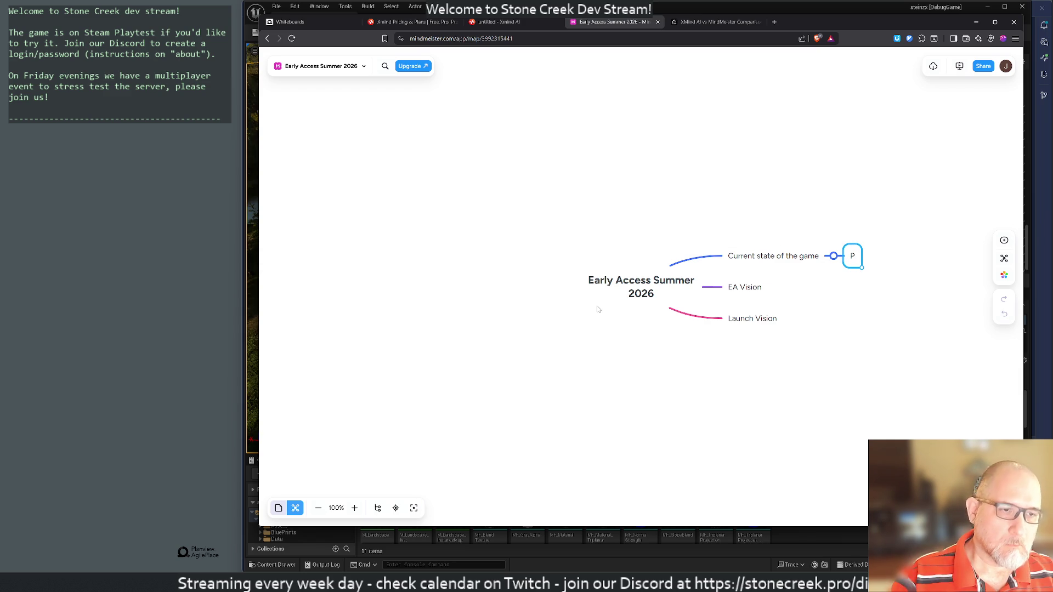
pyautogui.write('layer')
pyautogui.press('BackSpace')
pyautogui.press('BackSpace')
pyautogui.press('BackSpace')
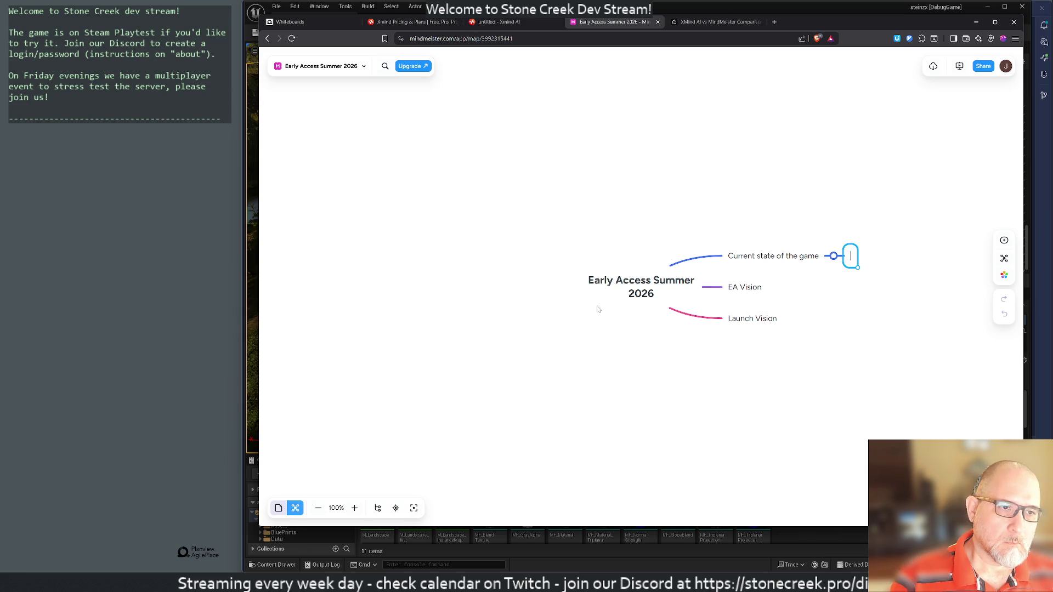
pyautogui.write('Very')
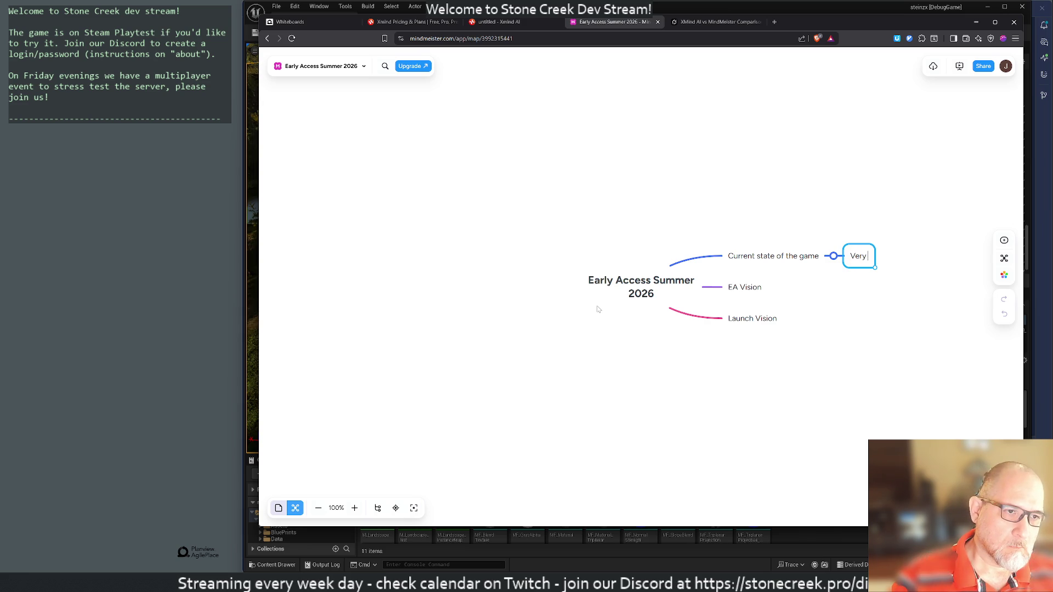
pyautogui.write(' poo')
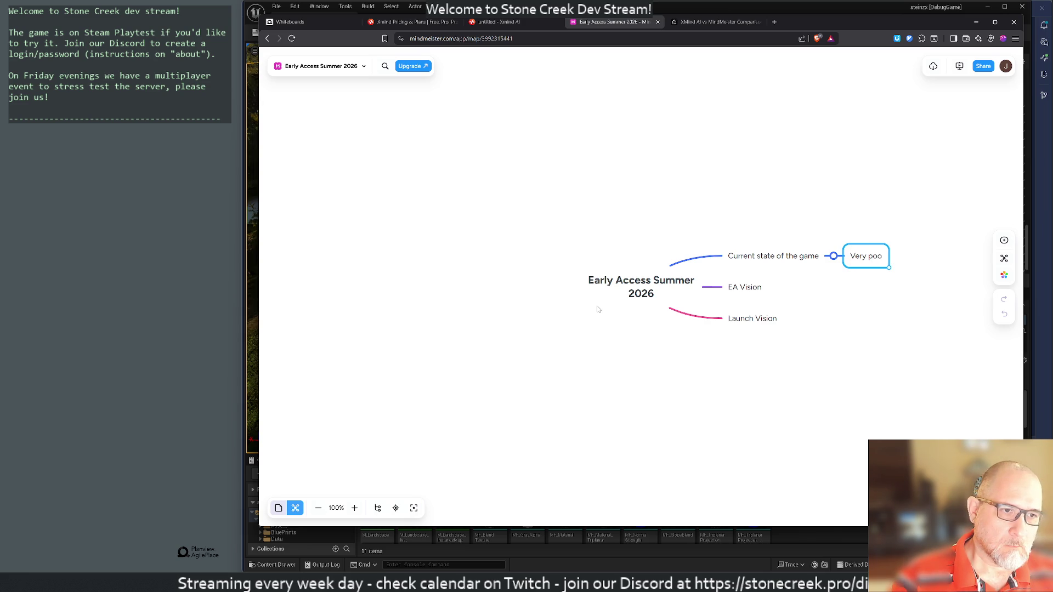
pyautogui.write('r')
pyautogui.press('BackSpace')
pyautogui.press('BackSpace')
pyautogui.press('BackSpace')
pyautogui.write('A')
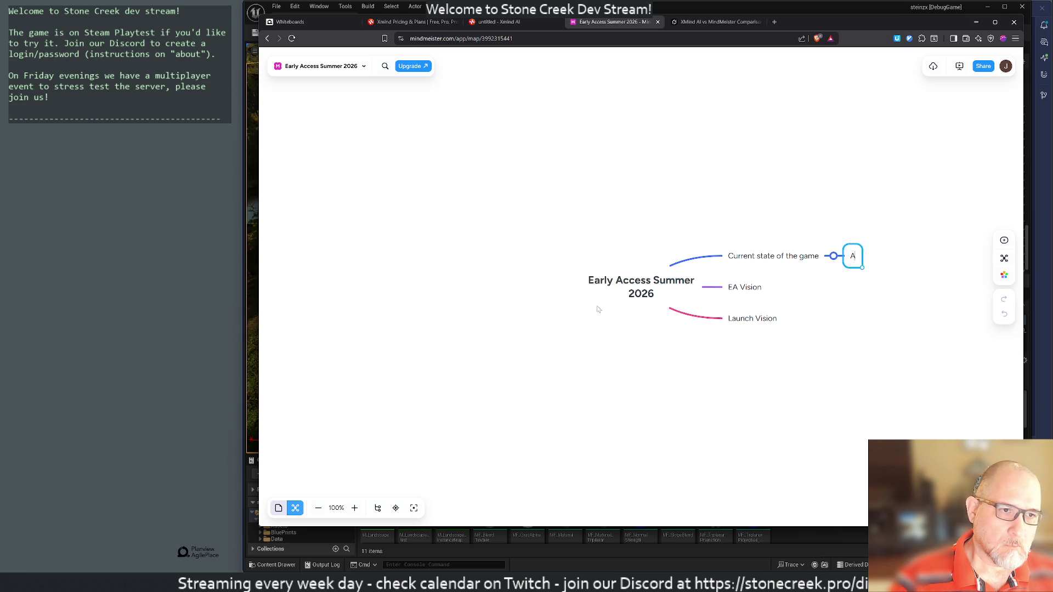
pyautogui.write('lmost')
pyautogui.press('BackSpace')
pyautogui.press('BackSpace')
pyautogui.press('BackSpace')
pyautogui.write('lmost no')
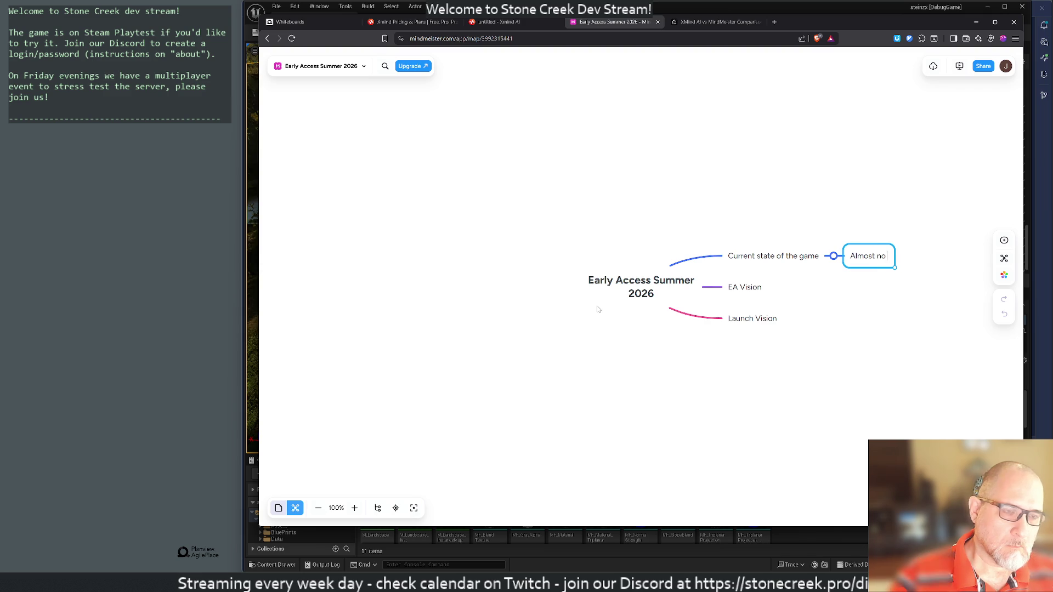
pyautogui.write(' loops')
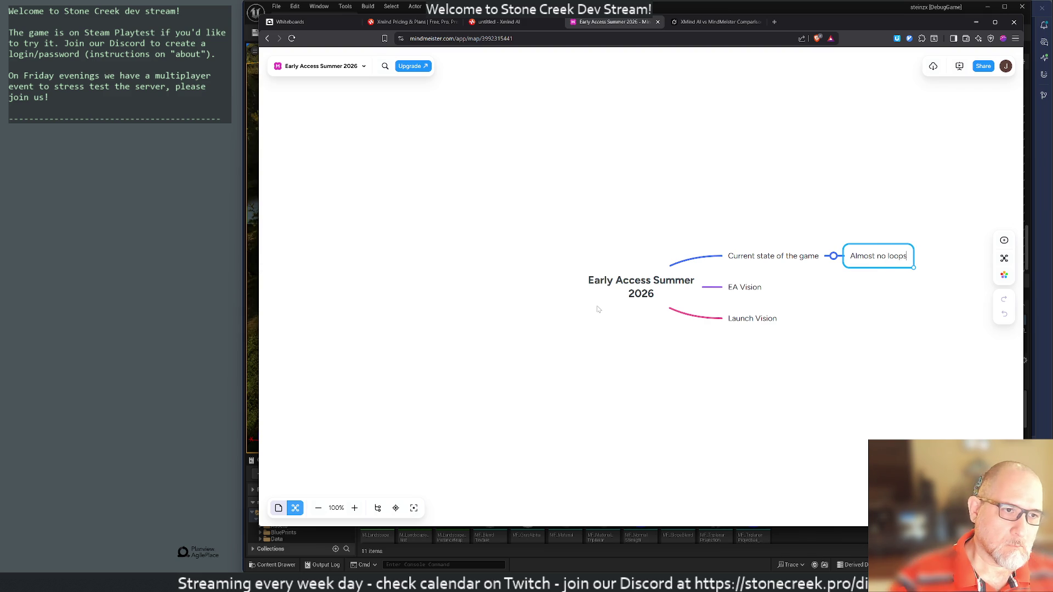
pyautogui.write(', not fun')
pyautogui.press('Return')
pyautogui.press('Return')
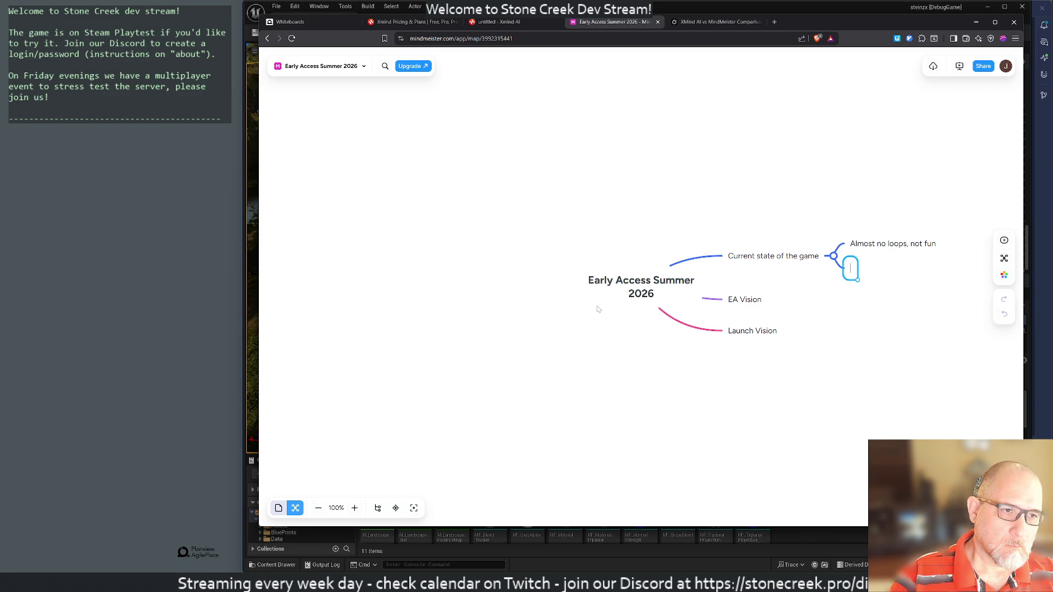
# Step: Add the notes 'Leaderboard+ranged combat' and 'Bland but stable and polished' beneath it
pyautogui.write('Leaderboard')
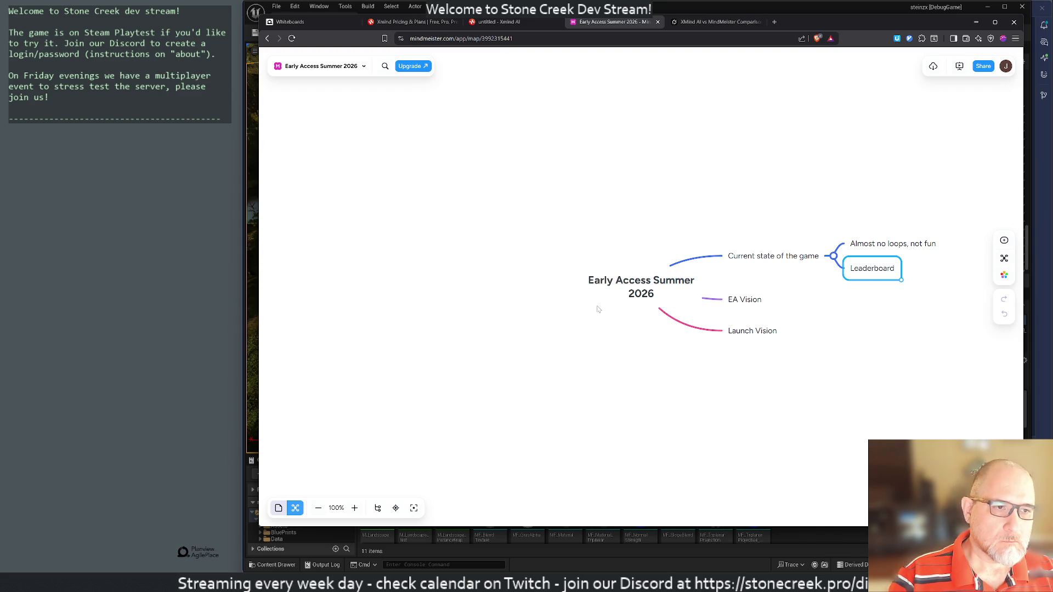
pyautogui.write('+ranged')
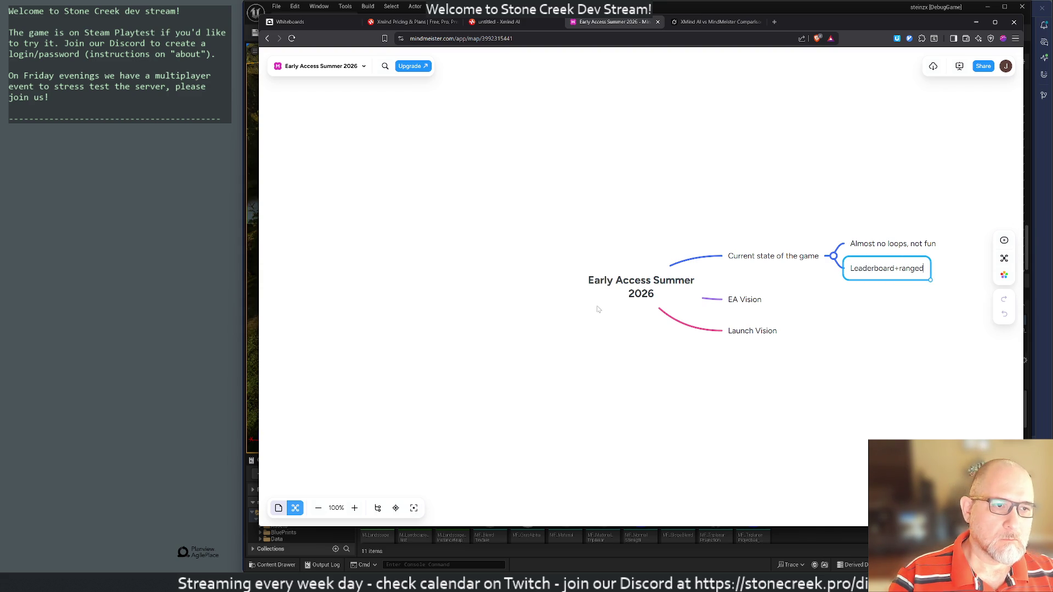
pyautogui.write(' combat')
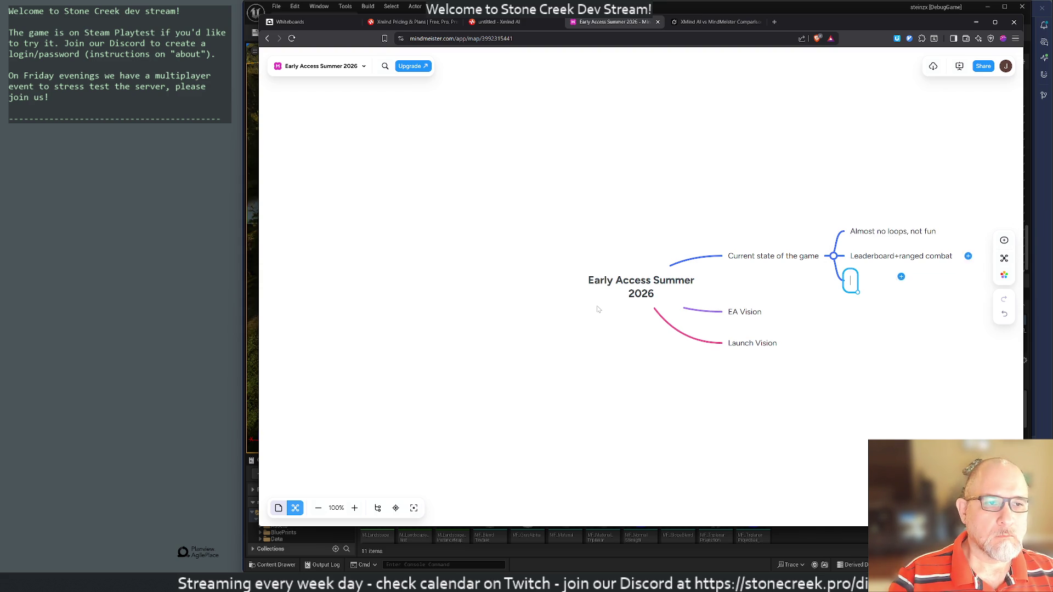
pyautogui.press('Return')
pyautogui.write('Stable and p')
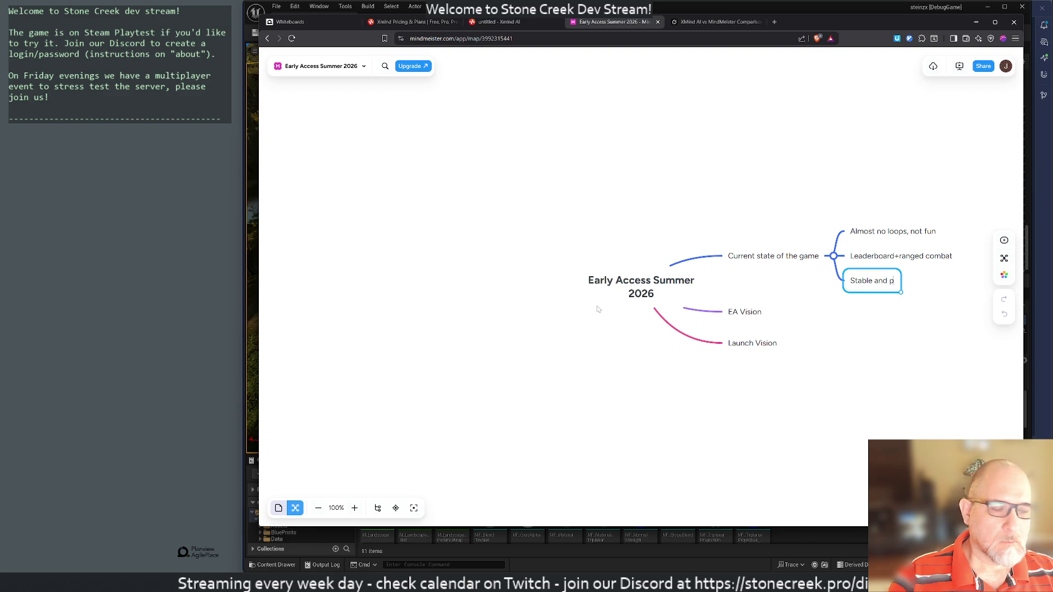
pyautogui.write('olished')
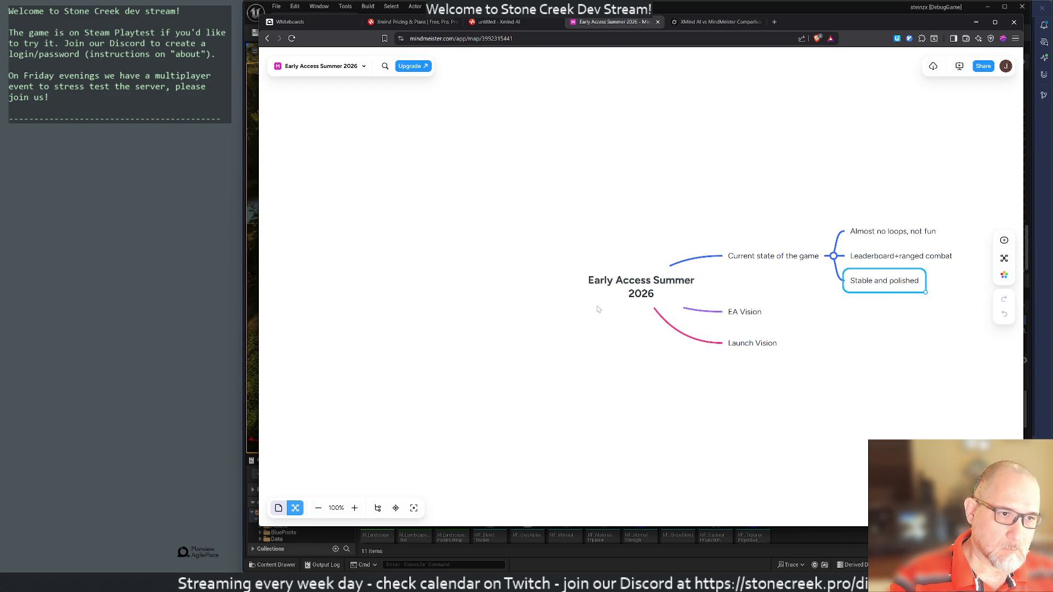
pyautogui.write('Bland but')
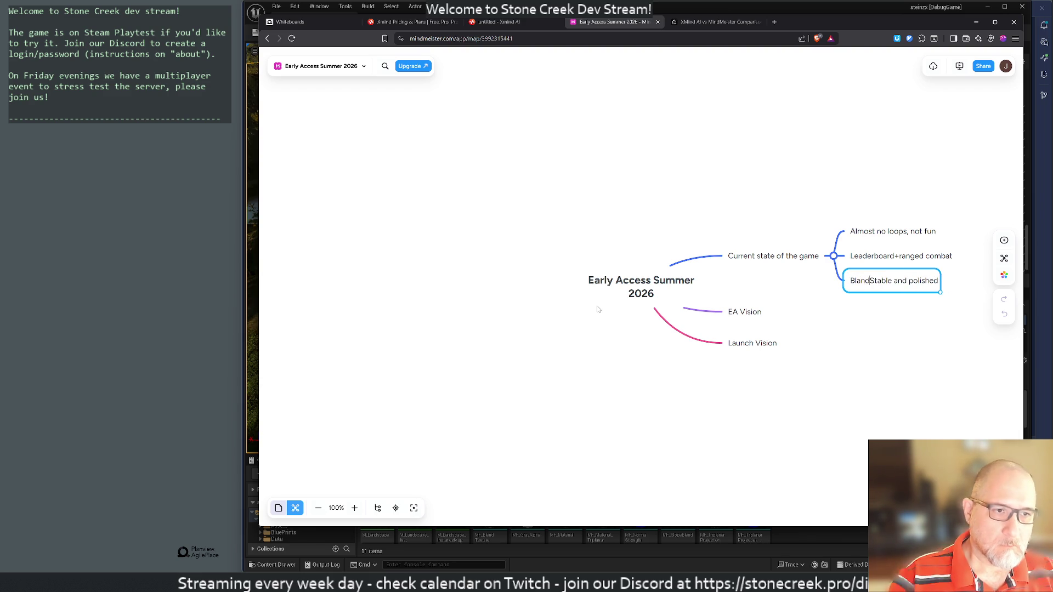
pyautogui.hotkey('shift', 'Right')
pyautogui.write('s')
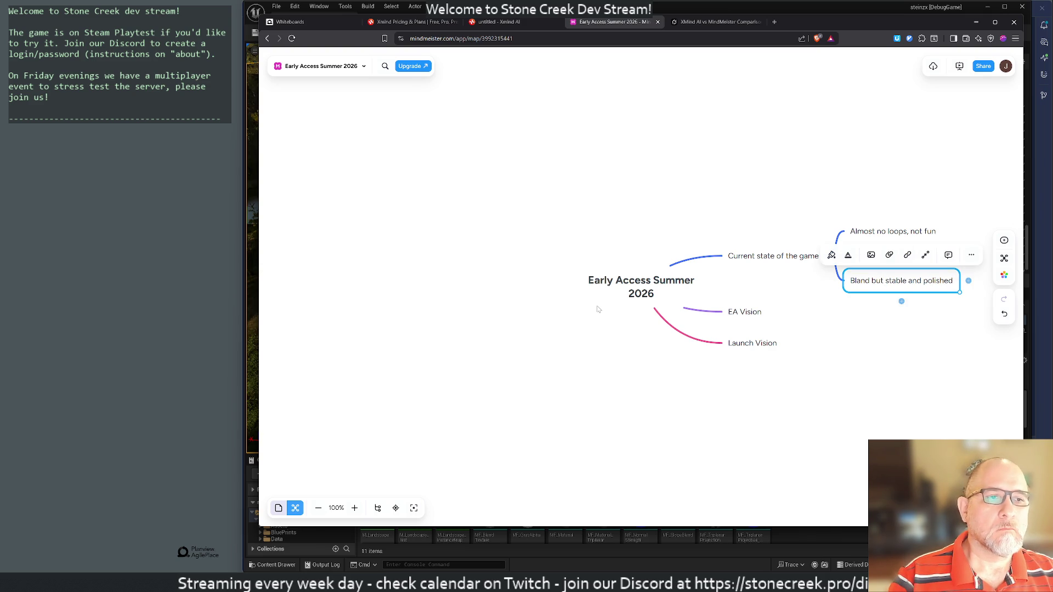
pyautogui.press('Return')
pyautogui.press('Left')
pyautogui.press('Left')
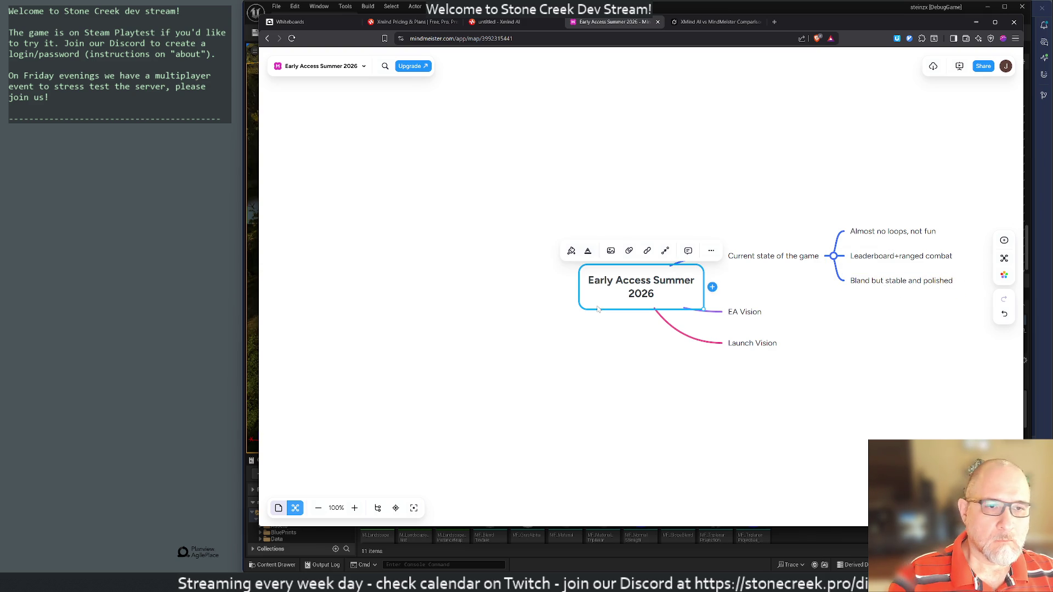